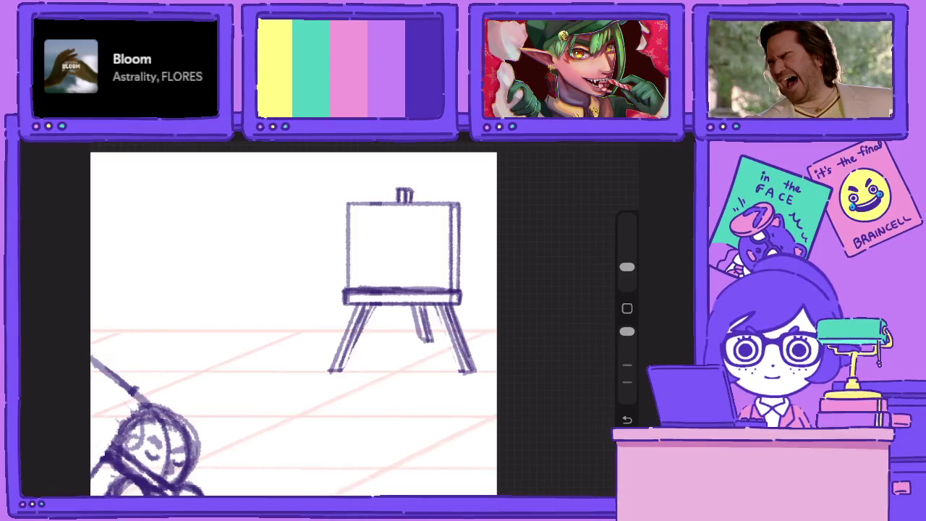
Adjust brush opacity, darken the easel's left leg, then merge Layer 99 into Layer 98
left_click_drag(626, 331, 626, 365)
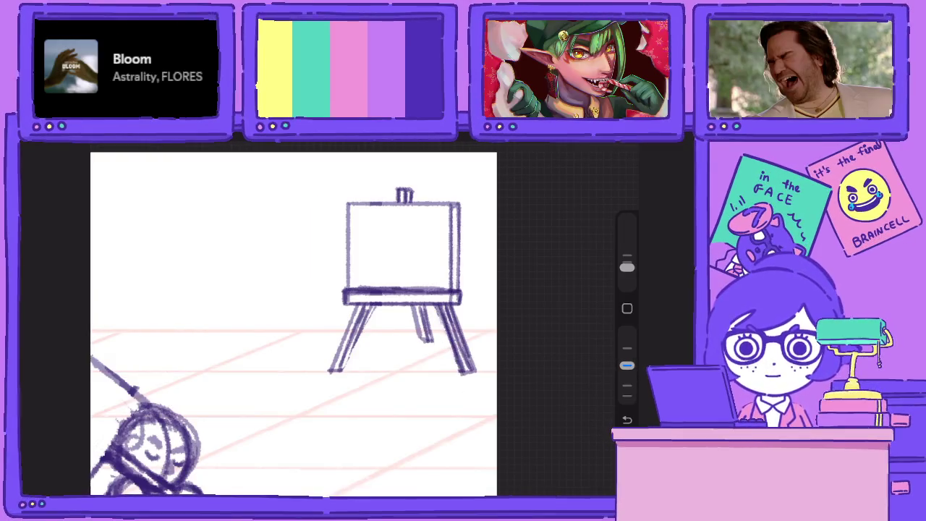
mouse_move(367, 305)
left_mouse_down()
mouse_move(338, 370)
mouse_move(329, 371)
left_mouse_up()
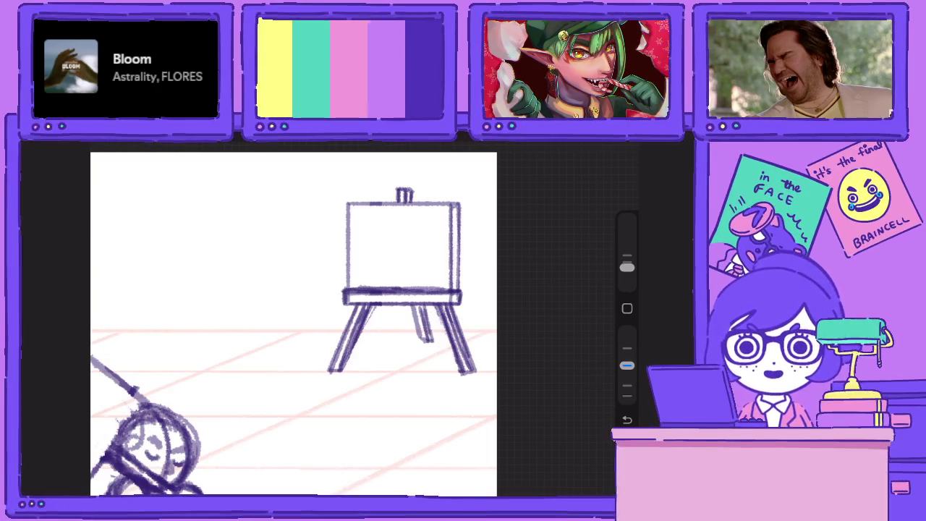
key("l")
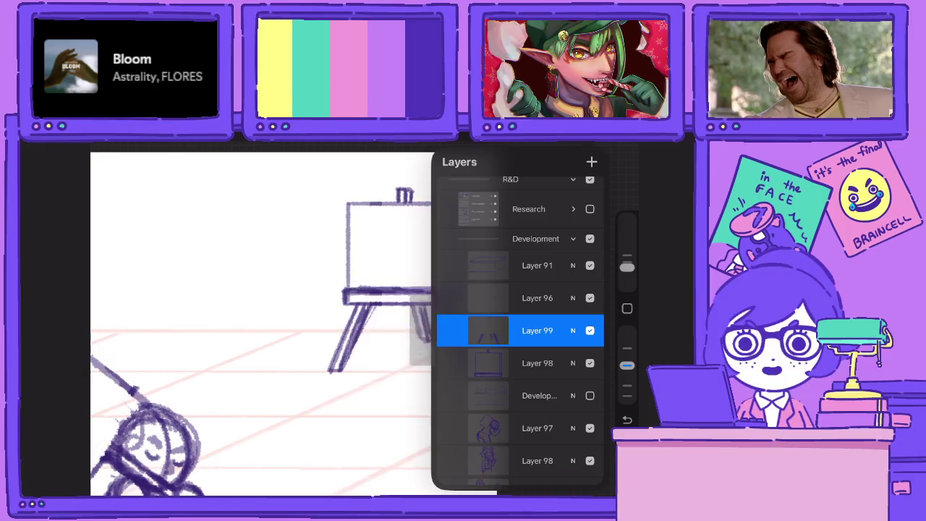
left_click(537, 330)
left_click(372, 413)
scroll(347, 318, "up", 5)
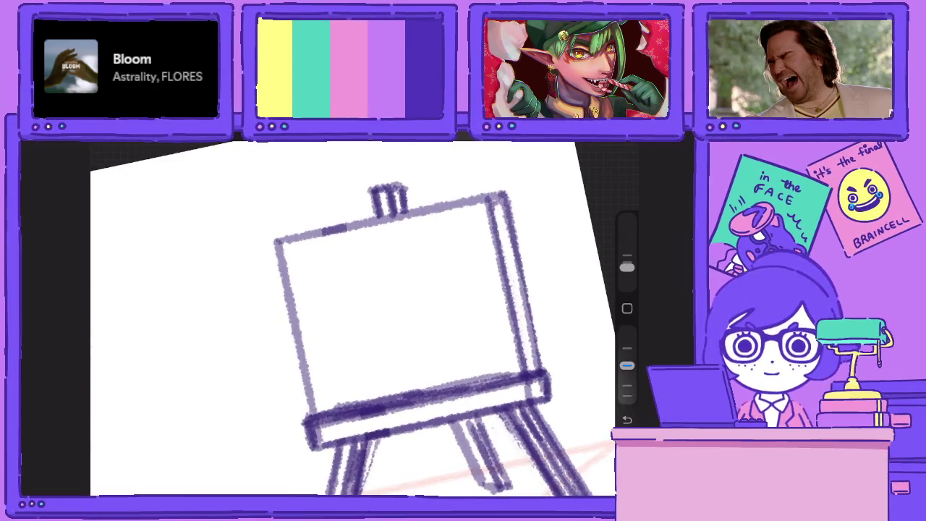
Draw the portrait's head outline on the easel canvas after undoing two false starts
left_click_drag(361, 379, 445, 239)
key("ctrl+z")
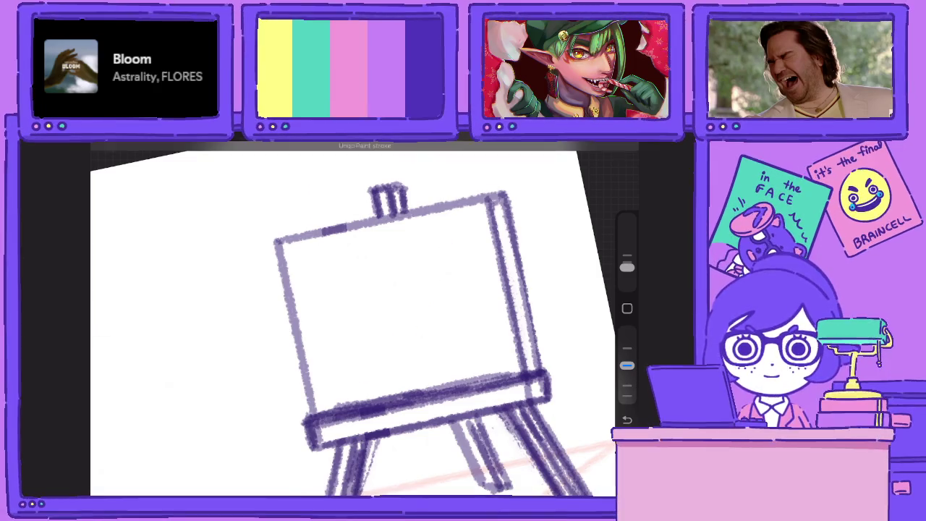
left_click_drag(474, 369, 373, 332)
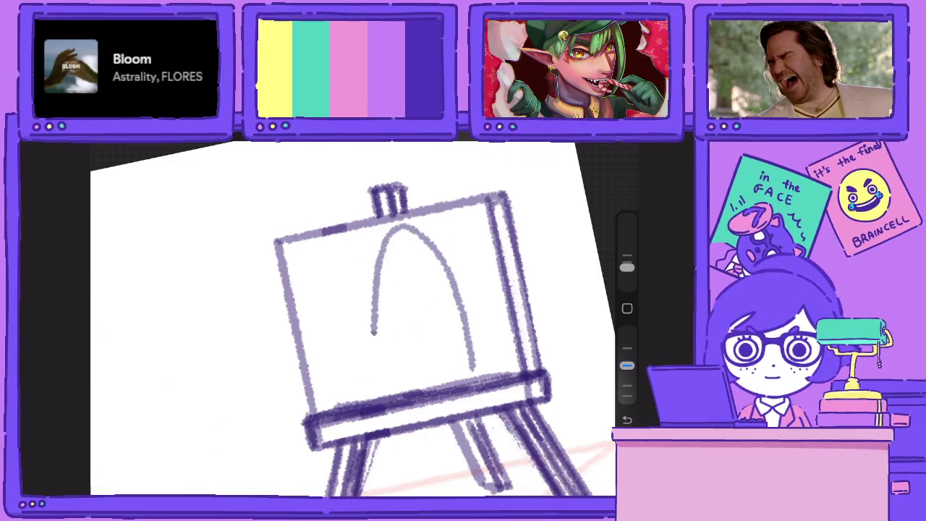
key("ctrl+z")
mouse_move(456, 375)
left_mouse_down()
mouse_move(423, 233)
mouse_move(379, 299)
mouse_move(368, 390)
left_mouse_up()
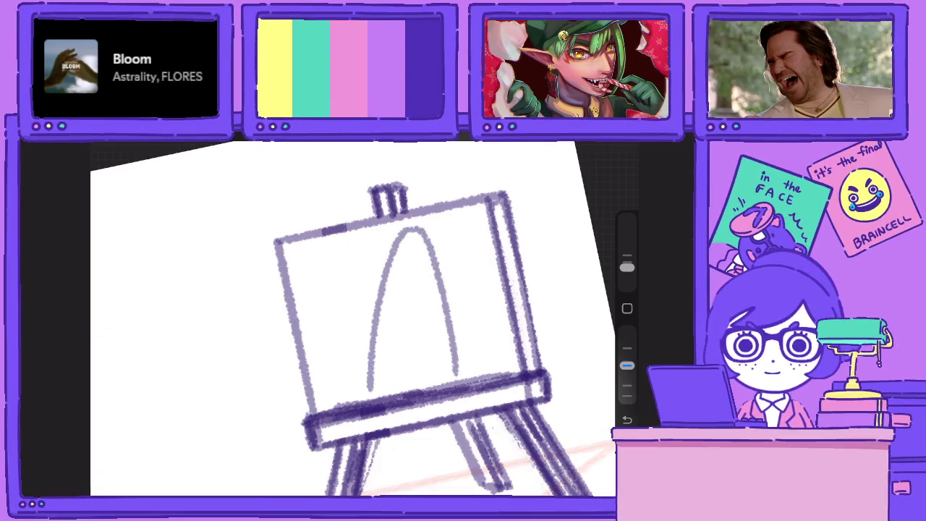
mouse_move(413, 257)
left_mouse_down()
mouse_move(378, 281)
mouse_move(349, 327)
mouse_move(356, 361)
left_mouse_up()
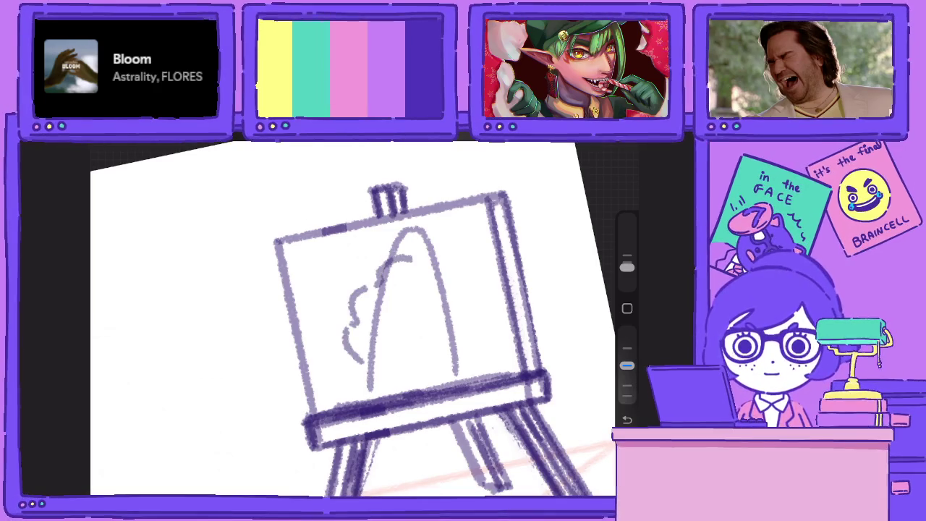
mouse_move(417, 284)
left_mouse_down()
mouse_move(365, 309)
mouse_move(358, 355)
left_mouse_up()
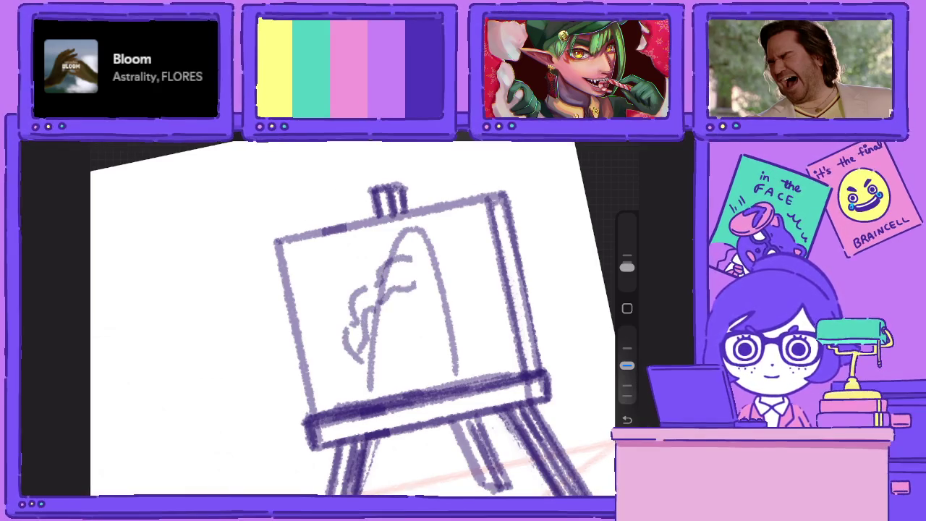
Draw the portrait's two eyes, raising the brush opacity in between
mouse_move(417, 310)
left_mouse_down()
mouse_move(432, 325)
mouse_move(421, 326)
mouse_move(435, 298)
mouse_move(421, 301)
mouse_move(431, 321)
left_mouse_up()
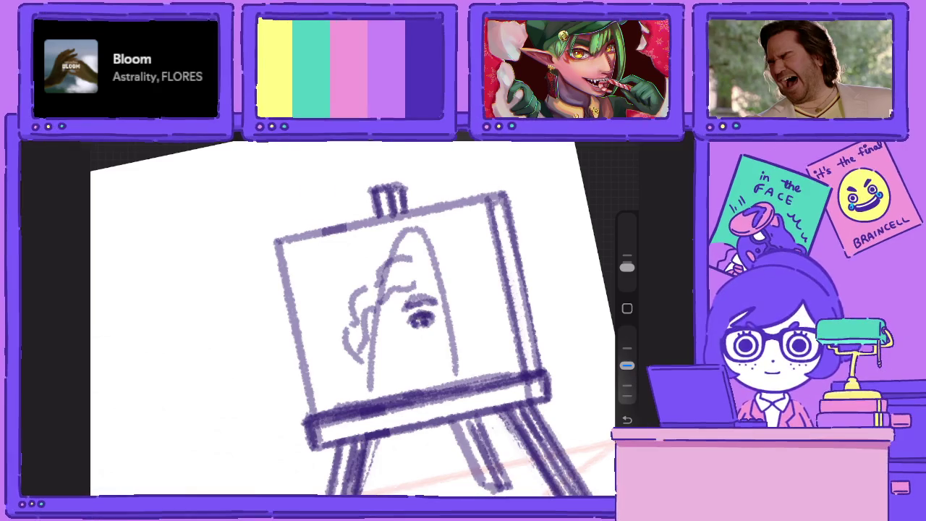
mouse_move(626, 365)
left_mouse_down()
mouse_move(626, 331)
mouse_move(626, 365)
left_mouse_up()
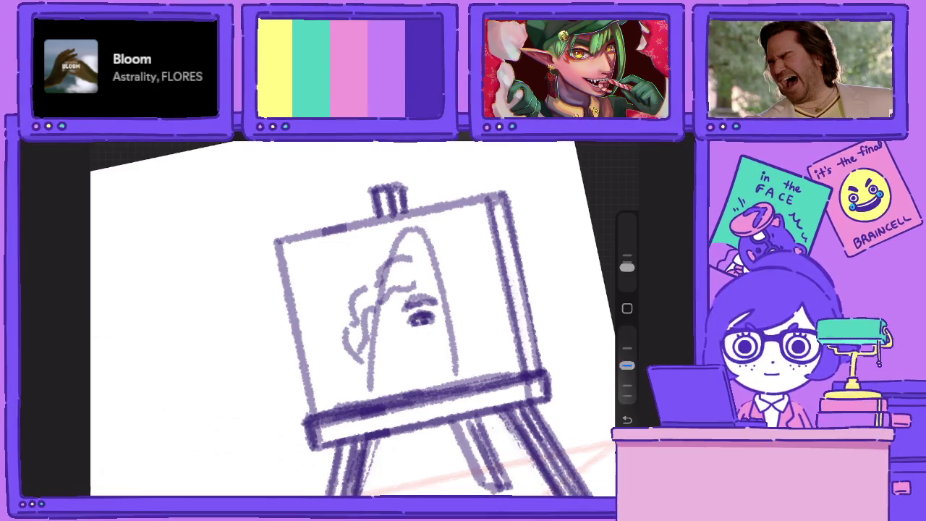
mouse_move(376, 317)
left_mouse_down()
mouse_move(388, 334)
mouse_move(392, 312)
mouse_move(396, 349)
mouse_move(413, 354)
mouse_move(411, 373)
left_mouse_up()
Add curly hair strokes on both the left and right sides of the face
left_click_drag(377, 267, 347, 308)
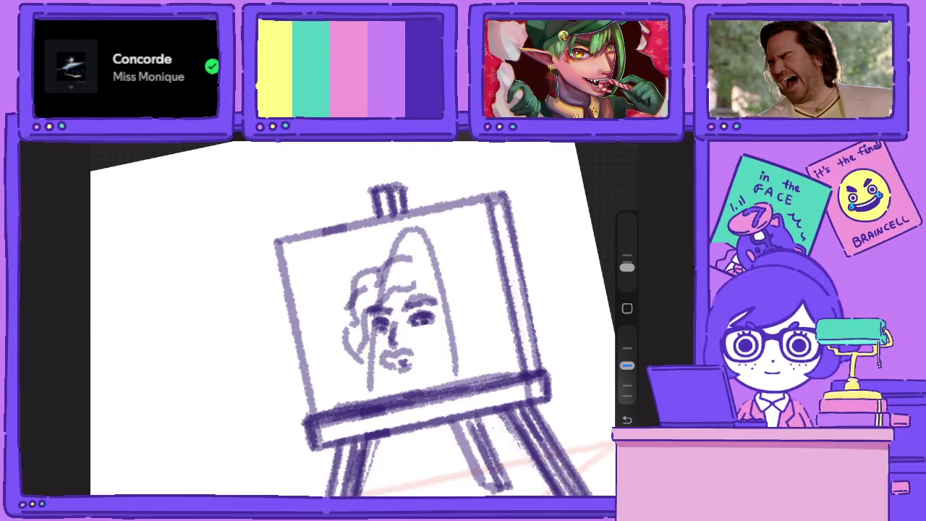
mouse_move(358, 346)
left_mouse_down()
mouse_move(341, 383)
mouse_move(366, 393)
mouse_move(365, 402)
left_mouse_up()
mouse_move(428, 277)
left_mouse_down()
mouse_move(455, 299)
mouse_move(463, 370)
mouse_move(480, 376)
left_mouse_up()
left_click_drag(448, 275, 477, 344)
left_click_drag(460, 289, 425, 257)
left_click_drag(431, 261, 399, 269)
scroll(353, 318, "down", 5)
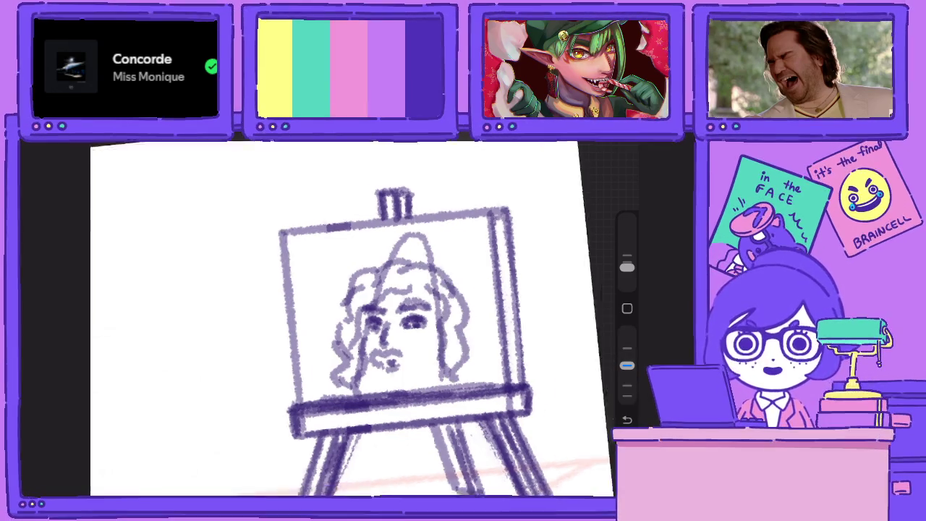
Rework the hair on top of the portrait's head at a lower brush opacity
scroll(574, 238, "up", 5)
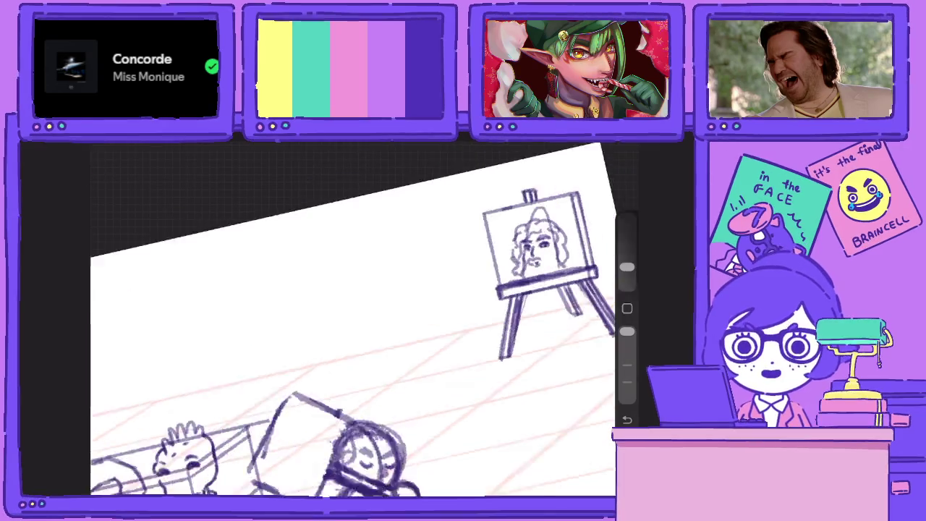
mouse_move(453, 313)
left_mouse_down()
mouse_move(451, 284)
mouse_move(512, 272)
mouse_move(533, 276)
mouse_move(540, 293)
left_mouse_up()
left_click_drag(626, 331, 626, 366)
mouse_move(476, 244)
left_mouse_down()
mouse_move(430, 304)
mouse_move(514, 266)
mouse_move(546, 298)
left_mouse_up()
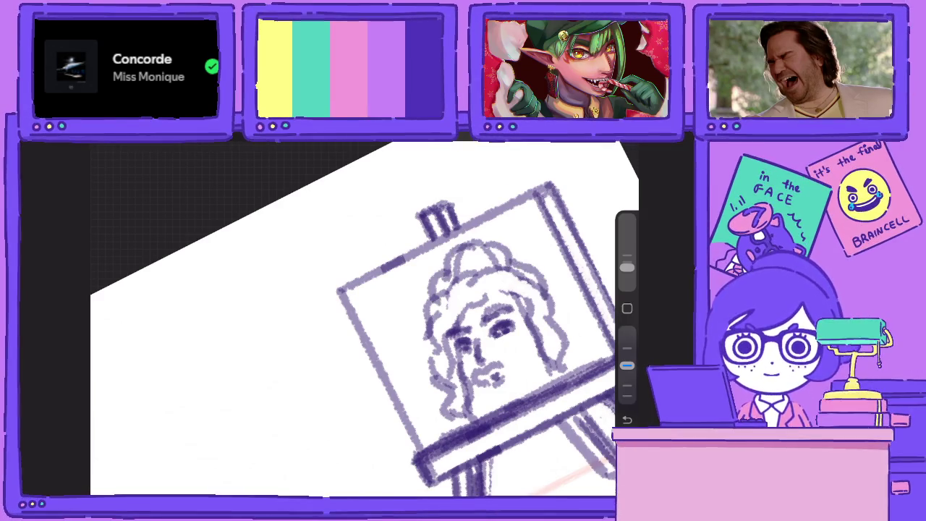
Make the hidden Development layer visible again from the layer list
scroll(354, 318, "down", 3)
scroll(355, 318, "down", 3)
scroll(354, 318, "up", 3)
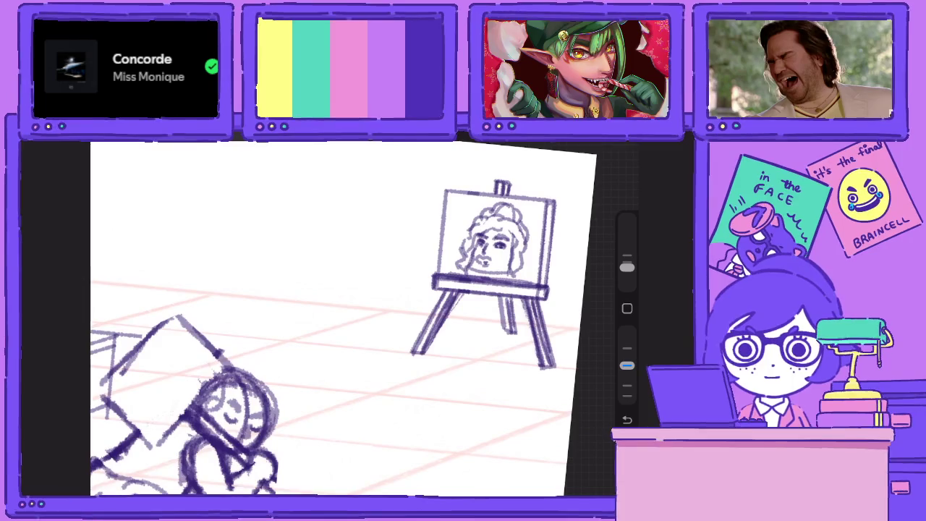
scroll(344, 319, "down", 2)
scroll(344, 318, "up", 1)
key("l")
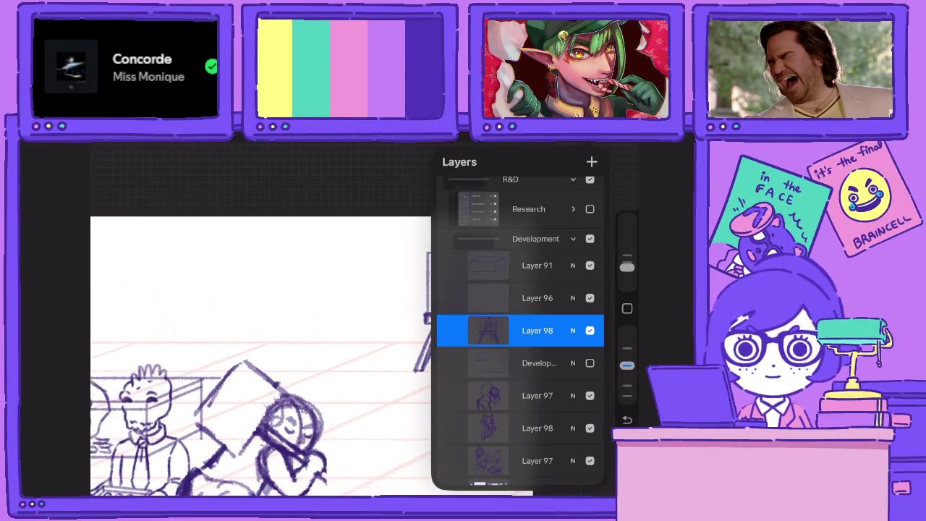
scroll(261, 355, "down", 2)
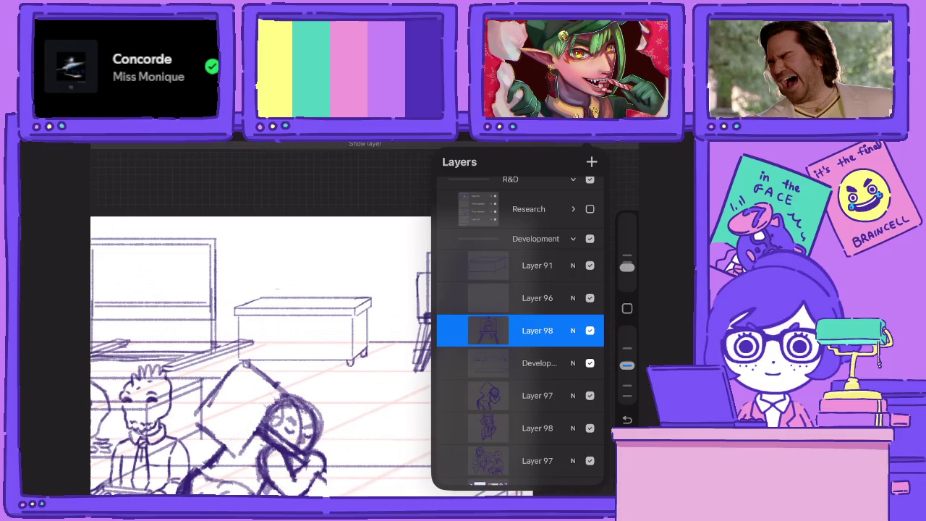
Move the easel down-left, enlarge it uniformly, and erase part of its dark legs
key("v")
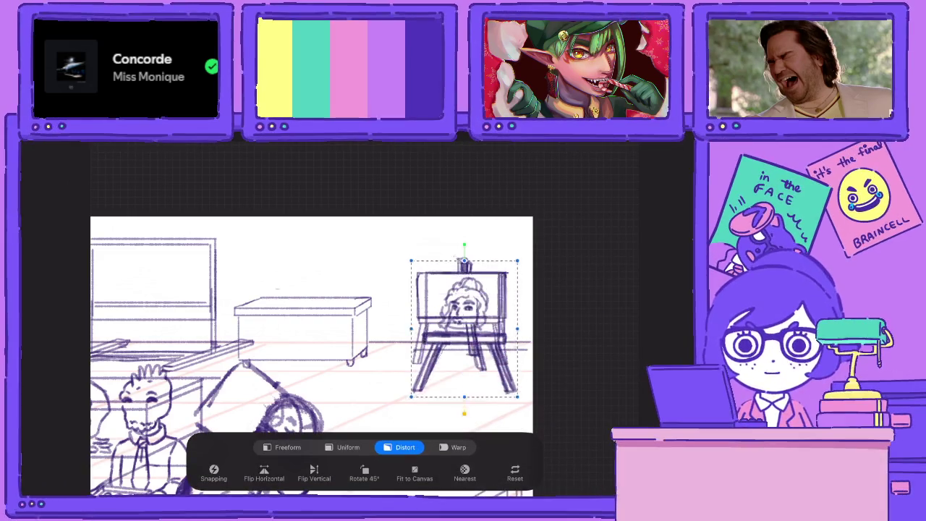
mouse_move(465, 308)
left_mouse_down()
mouse_move(465, 338)
mouse_move(520, 380)
left_mouse_up()
scroll(311, 333, "down", 2)
left_click(348, 447)
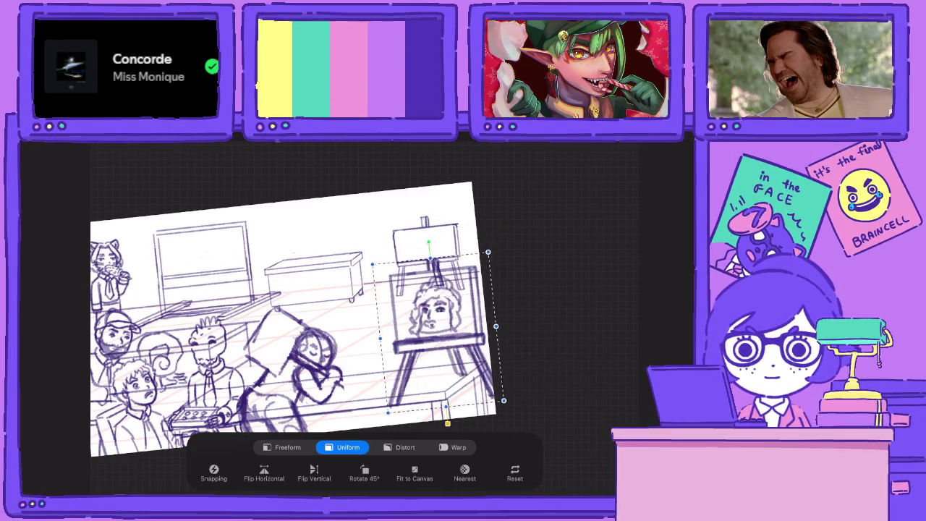
left_click_drag(454, 313, 436, 343)
left_click_drag(371, 274, 354, 257)
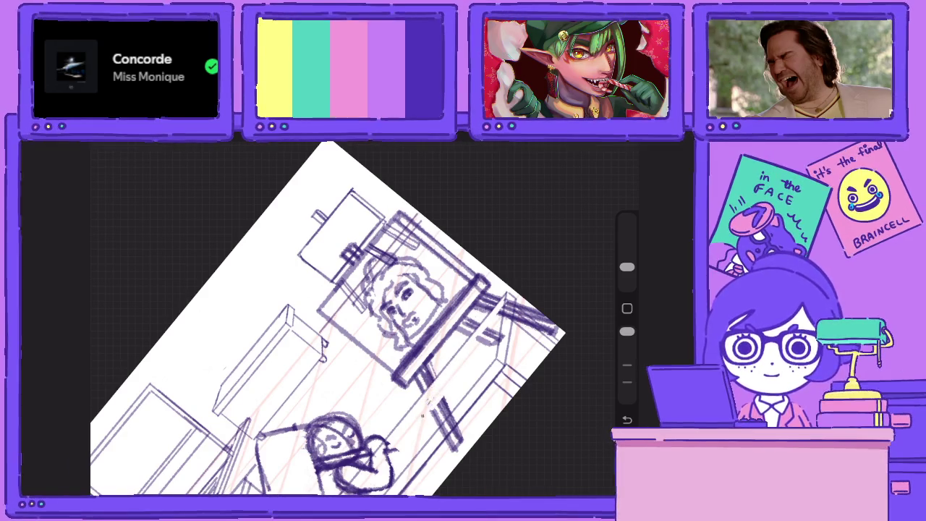
left_click_drag(433, 418, 445, 405)
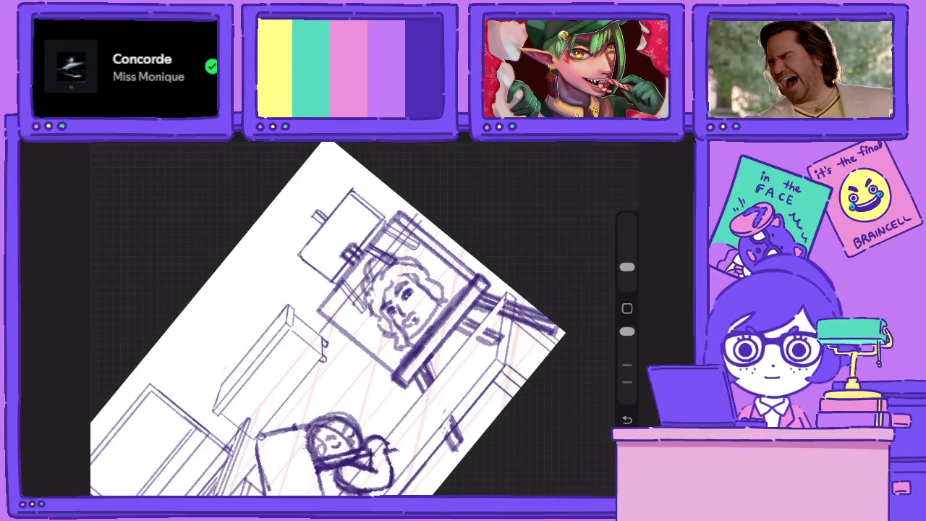
Nudge the easel into place and distort its corners inward to match the room's perspective
left_click_drag(362, 326, 325, 304)
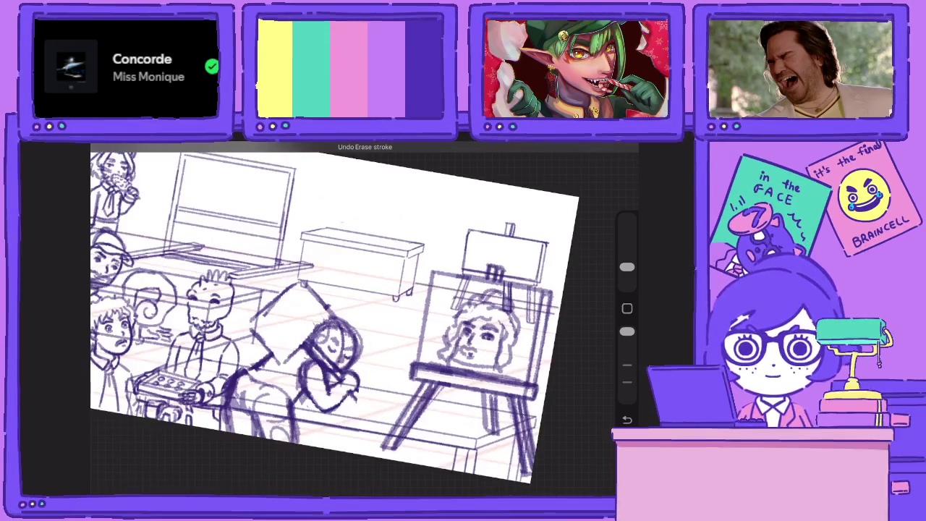
key("v")
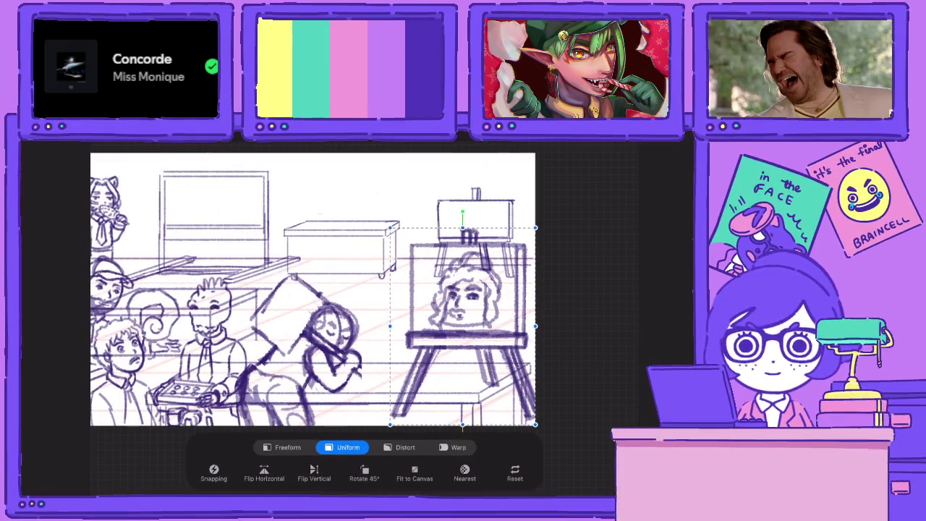
left_click_drag(455, 311, 442, 350)
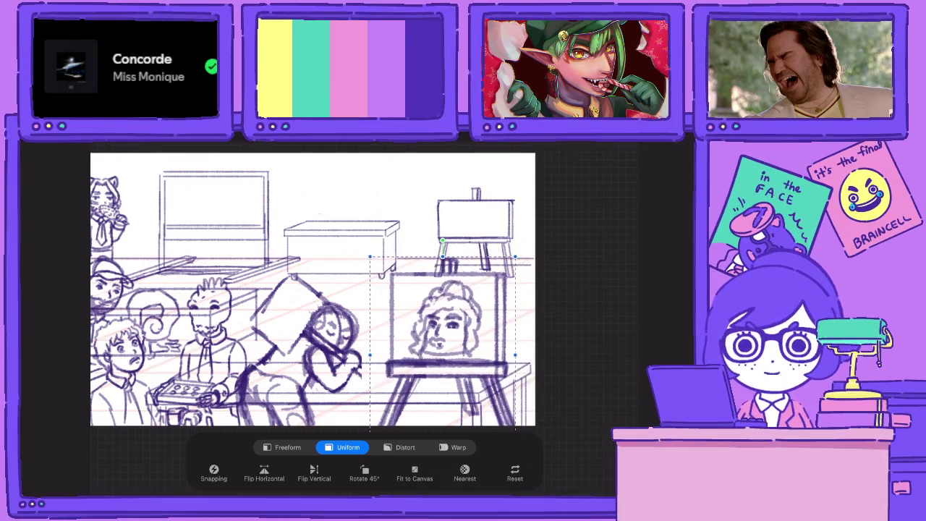
mouse_move(449, 325)
left_mouse_down()
mouse_move(452, 304)
mouse_move(448, 329)
left_mouse_up()
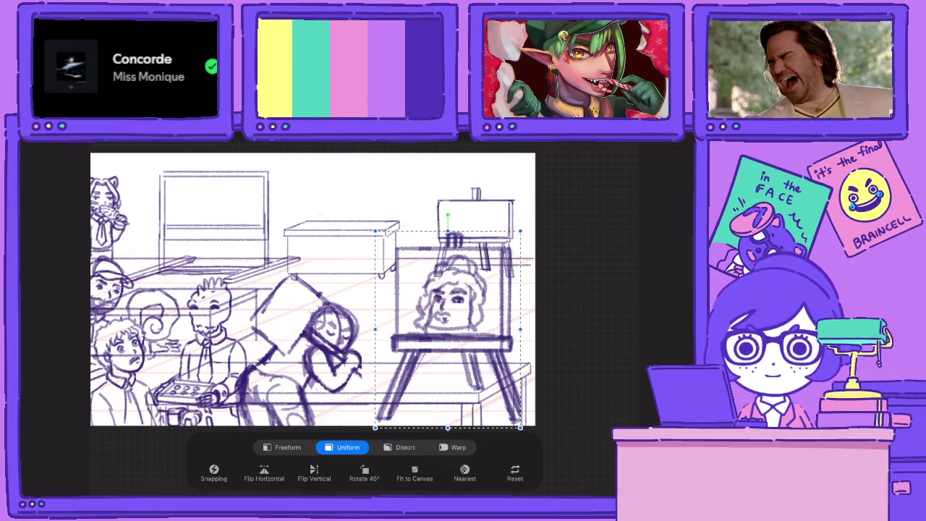
left_click(404, 447)
left_click_drag(520, 231, 510, 233)
left_click_drag(375, 231, 379, 232)
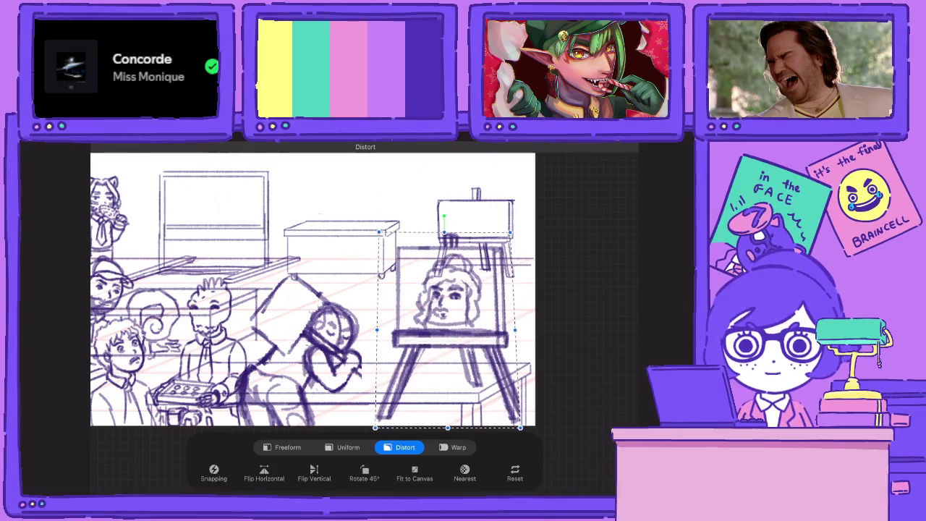
left_click_drag(375, 427, 381, 427)
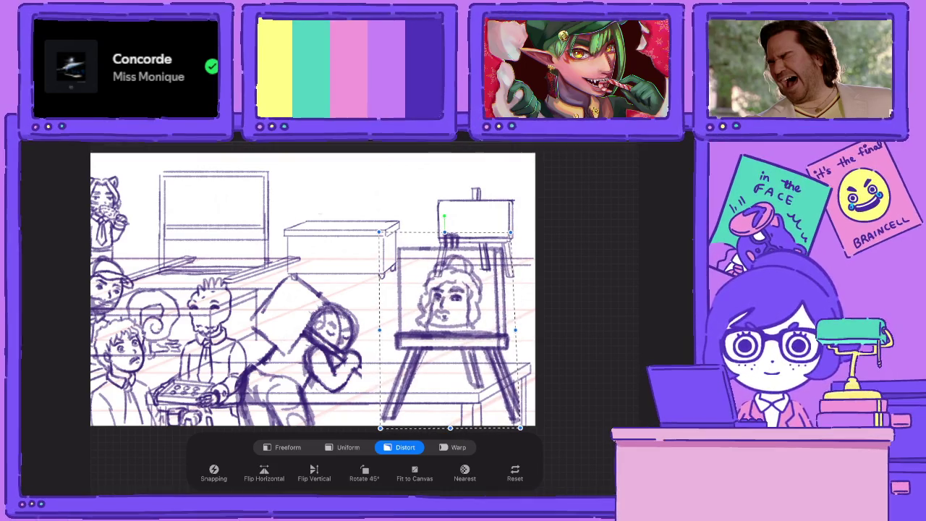
Lasso the desk's lower-right corner freehand and cut it away
key("s")
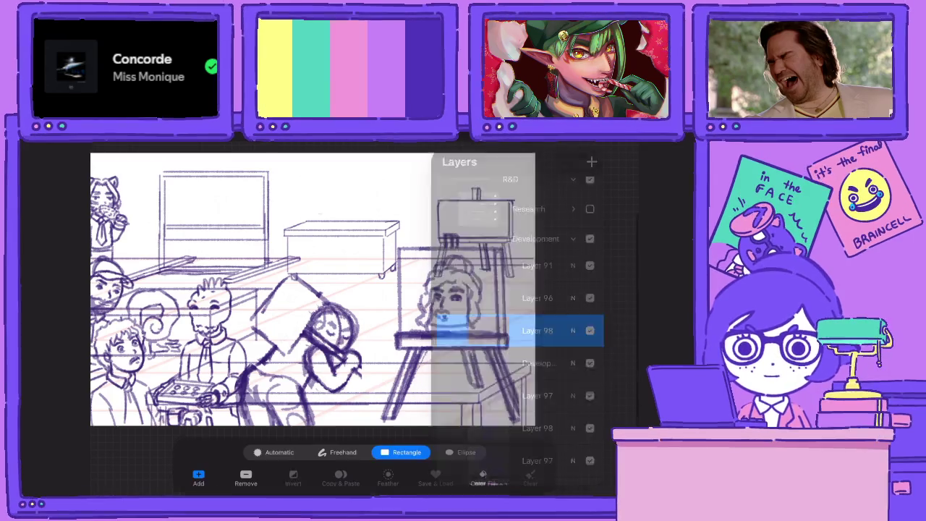
left_click(338, 447)
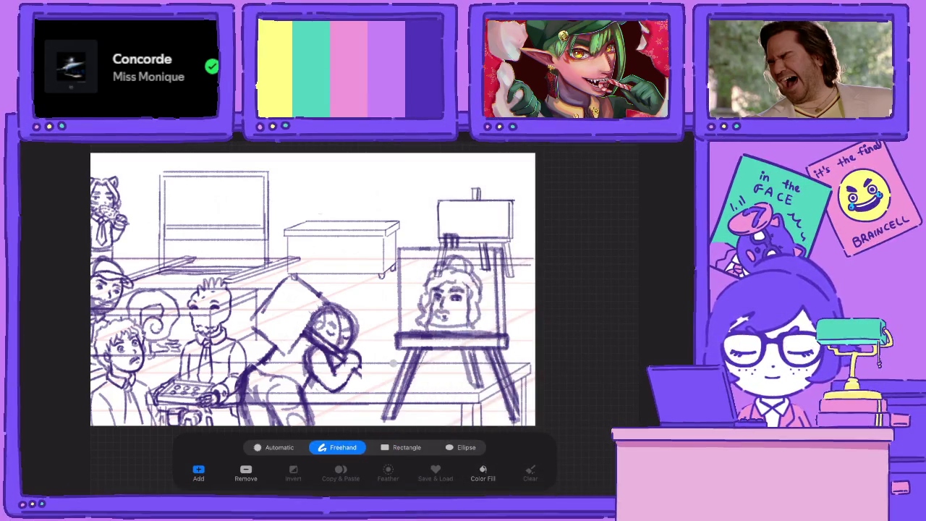
left_click(530, 363)
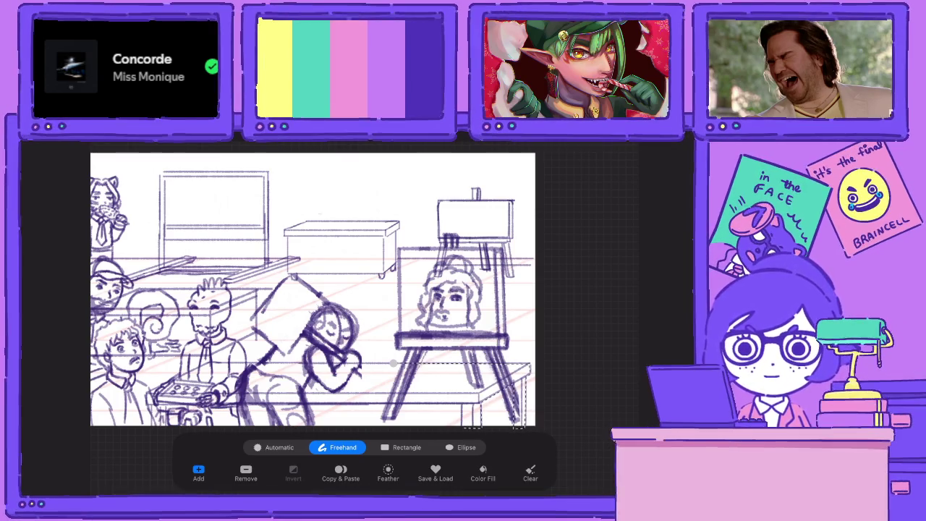
left_click_drag(518, 426, 463, 406)
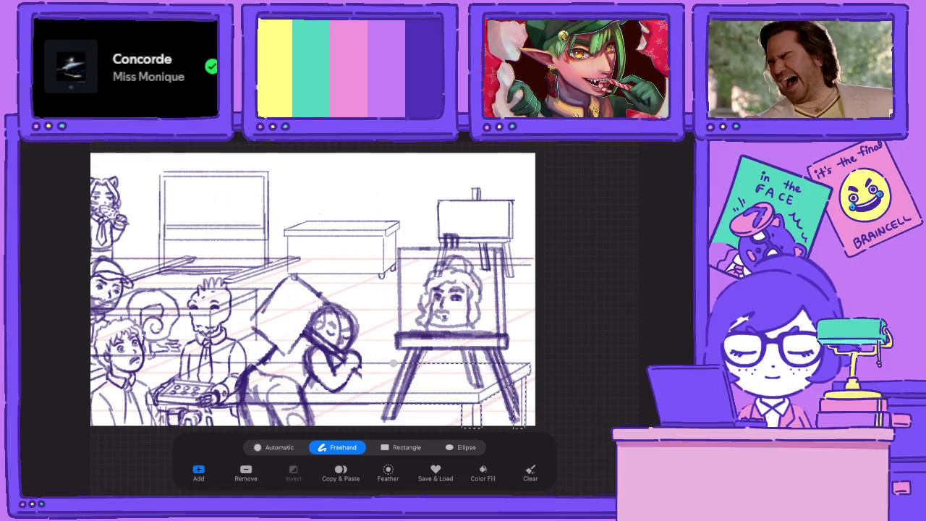
left_click_drag(518, 425, 391, 363)
left_click(341, 471)
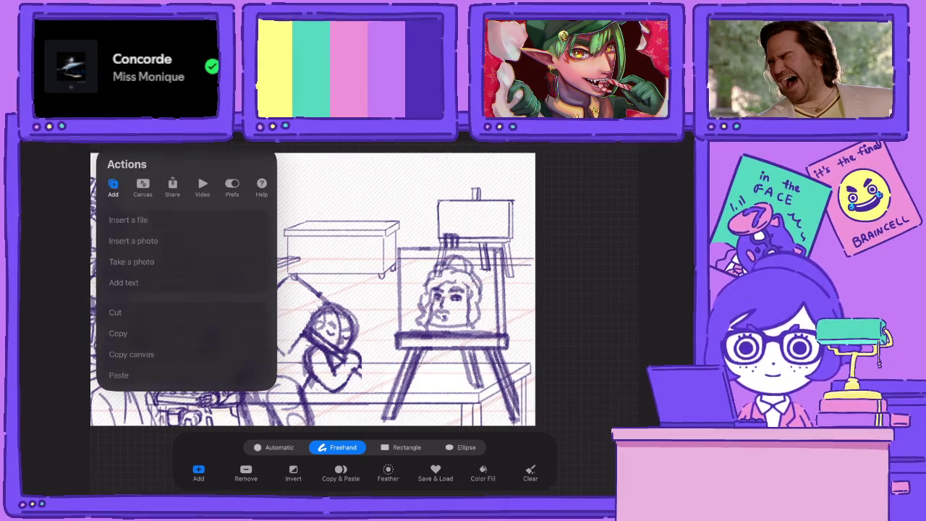
left_click(145, 313)
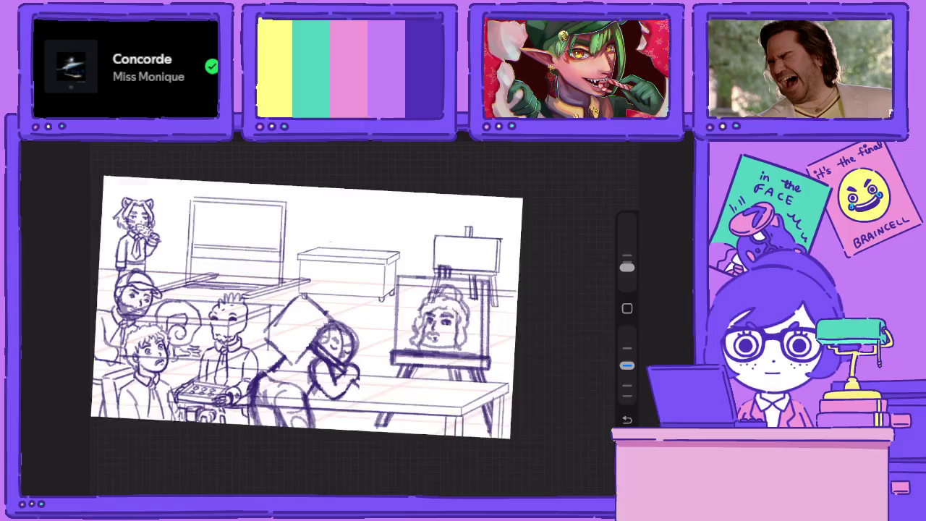
Lasso the background easel freehand and cut it away
scroll(311, 289, "up", 3)
left_click(627, 149)
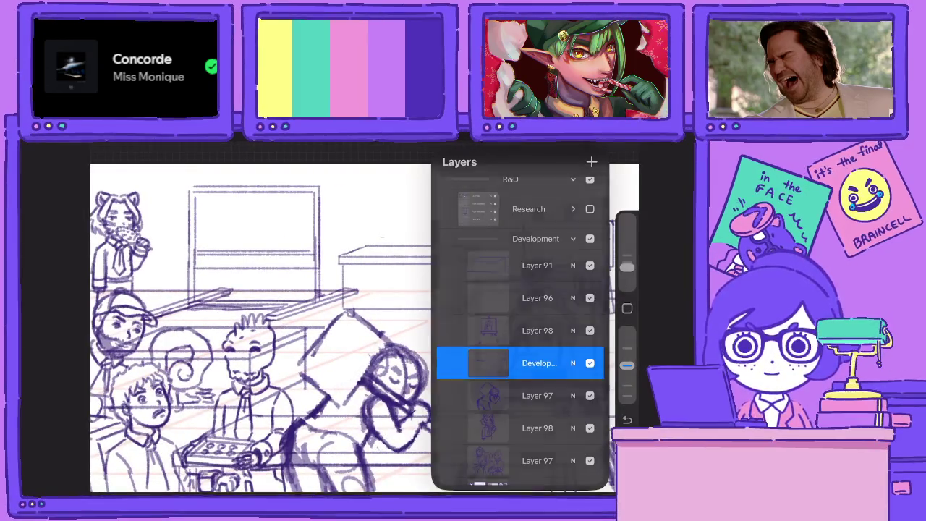
key("s")
left_click_drag(343, 181, 377, 164)
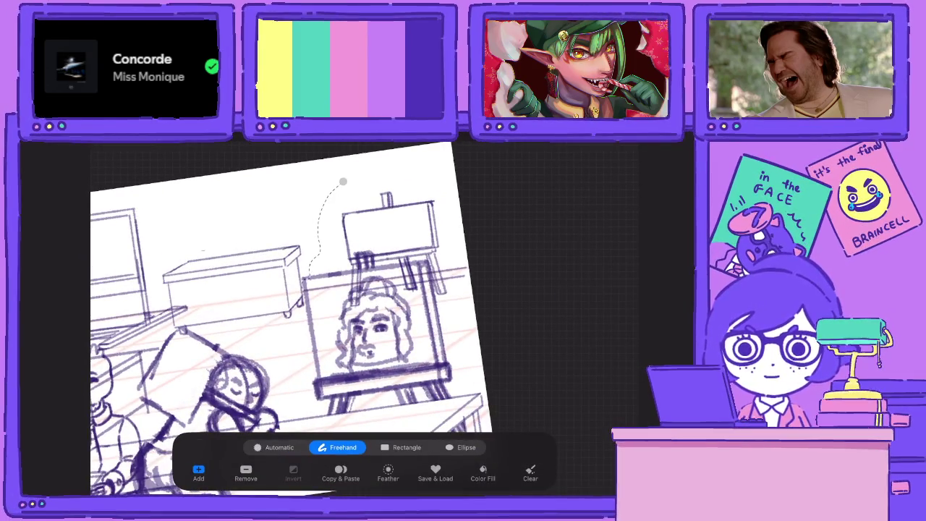
left_click(101, 146)
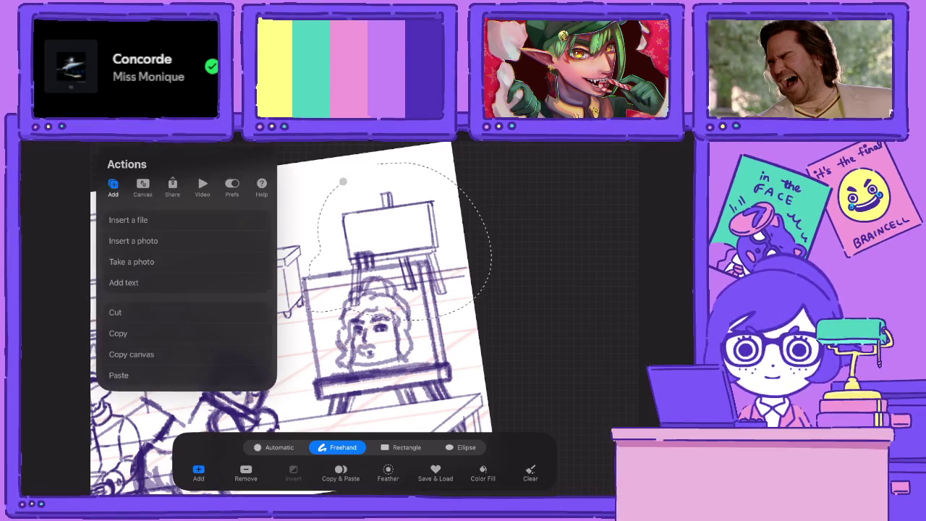
left_click(116, 312)
scroll(311, 344, "down", 3)
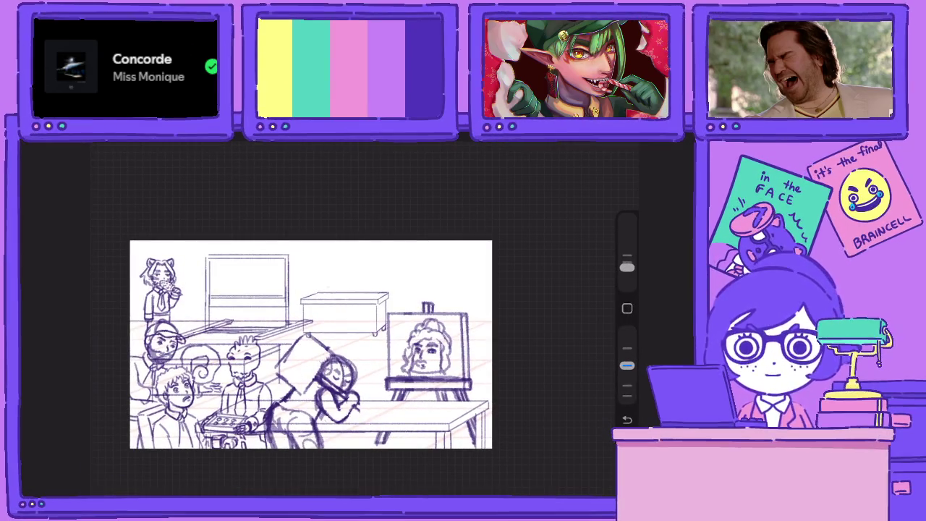
Hide Layer 91 in the layer list
left_click(592, 146)
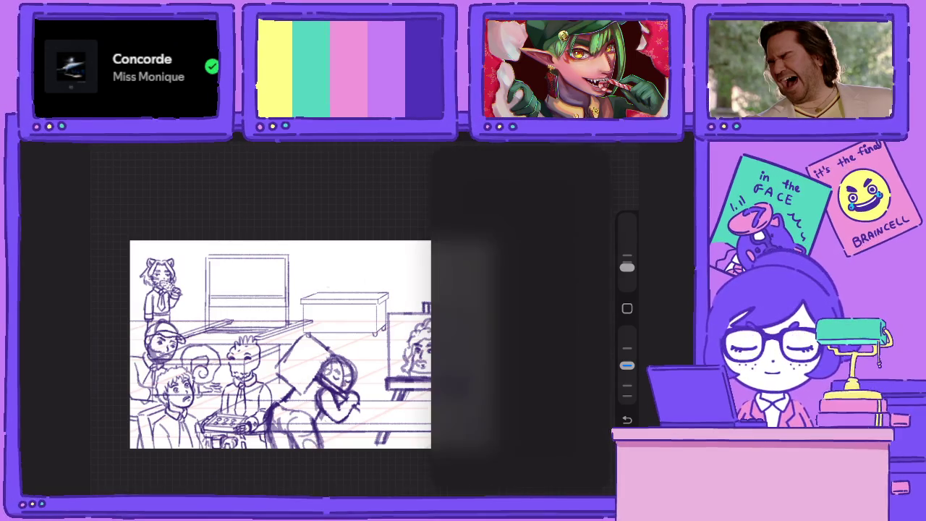
left_click(590, 232)
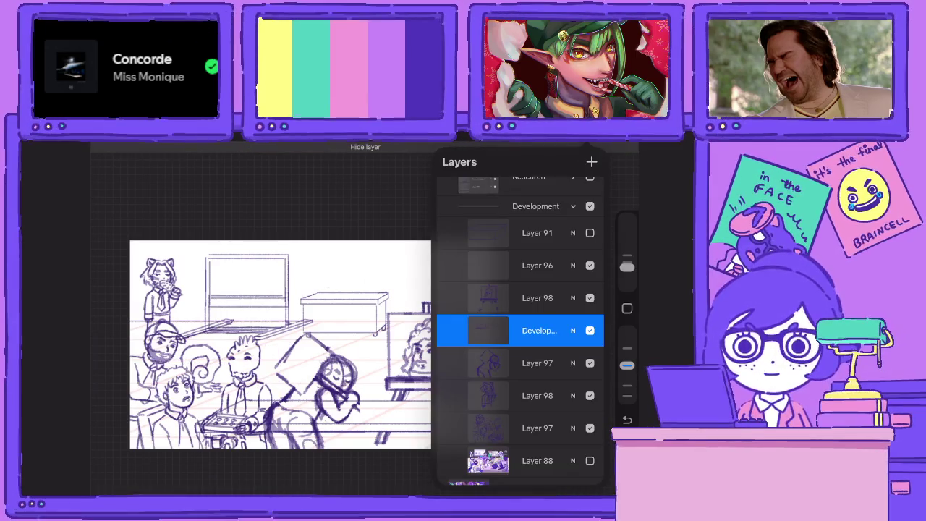
scroll(282, 344, "up", 2)
scroll(260, 355, "up", 1)
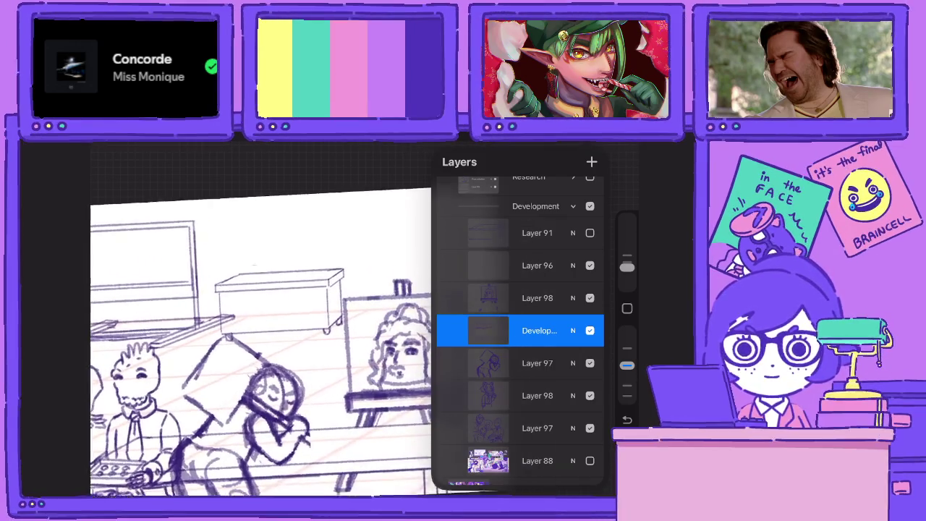
scroll(248, 317, "down", 2)
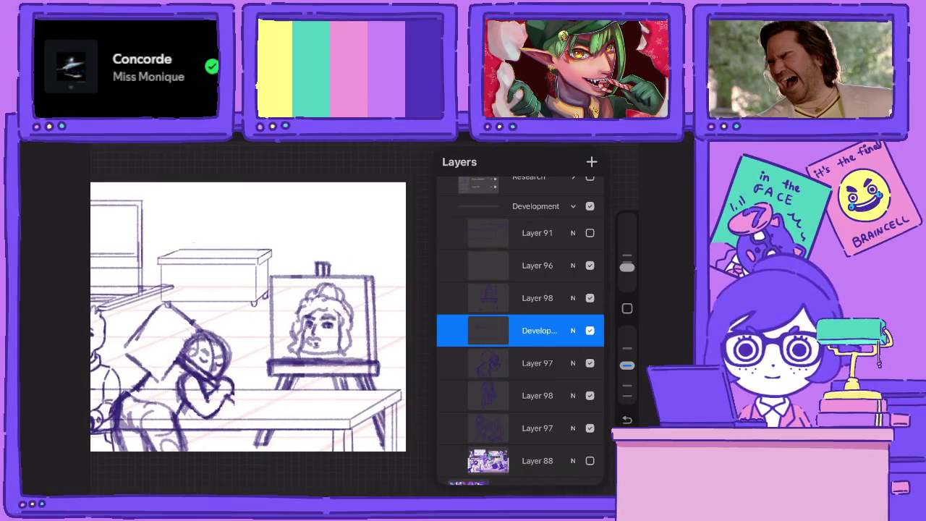
Select Layer 98 and collapse the Development group
left_click(536, 297)
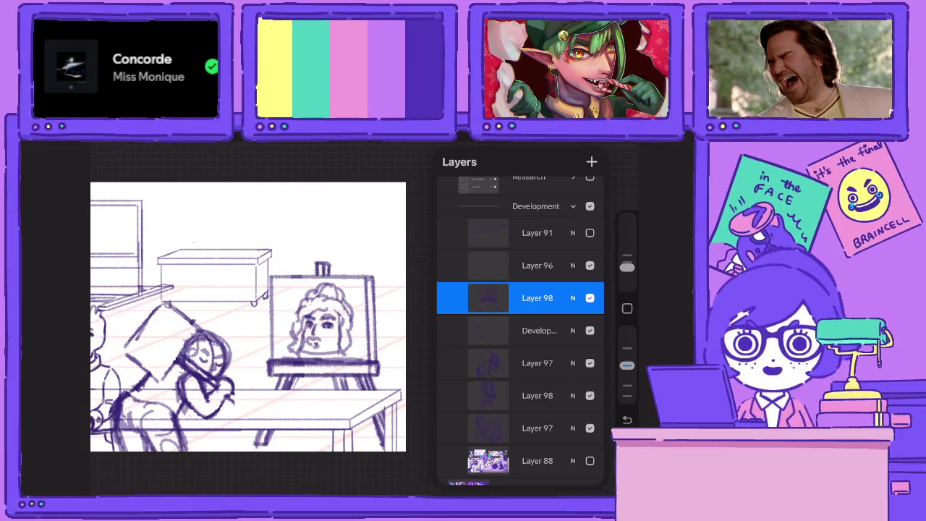
scroll(366, 312, "down", 2)
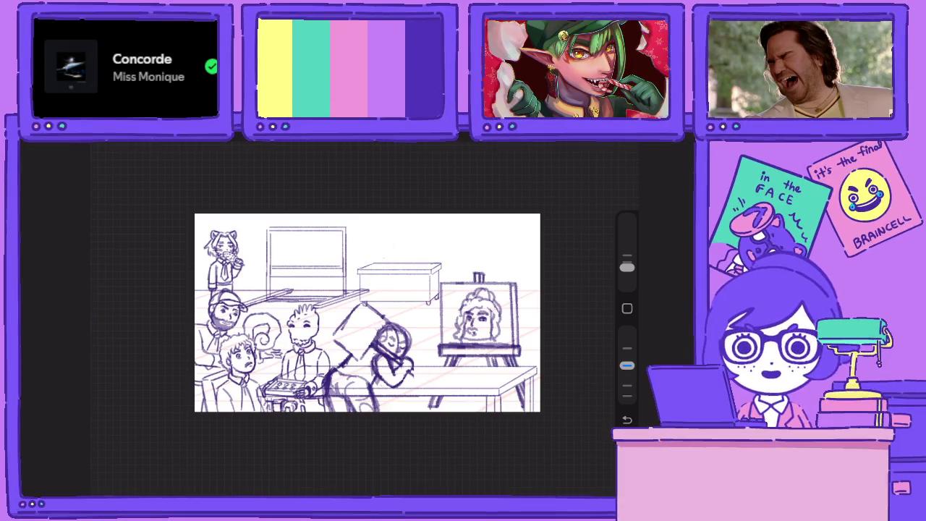
key("l")
left_click(573, 238)
Hide Development, show the Research group, and pan across its office sketch
left_click(589, 300)
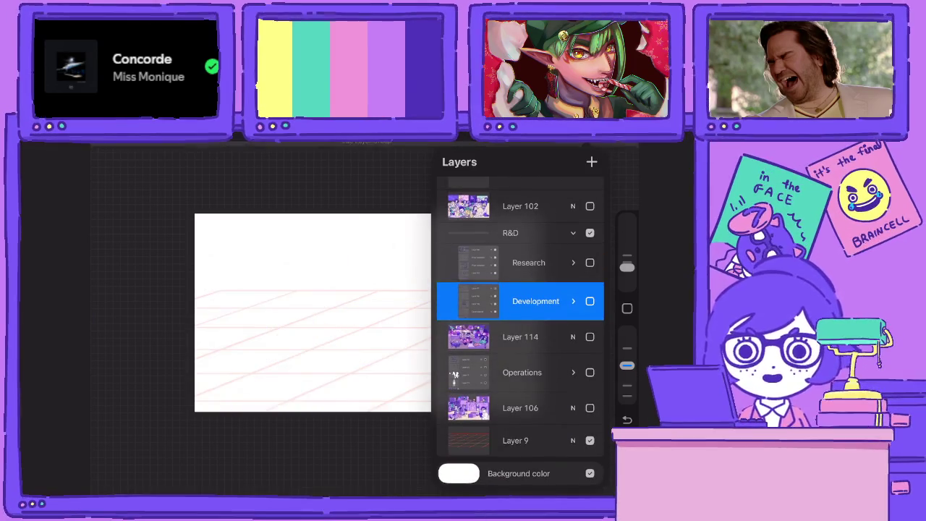
left_click(589, 299)
key("l")
scroll(367, 313, "up", 1)
scroll(367, 312, "up", 1)
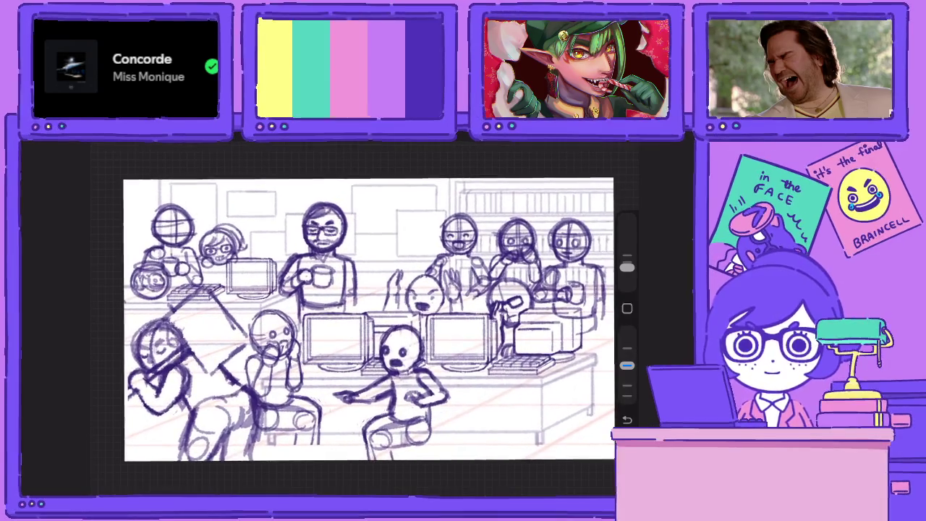
scroll(367, 313, "up", 1)
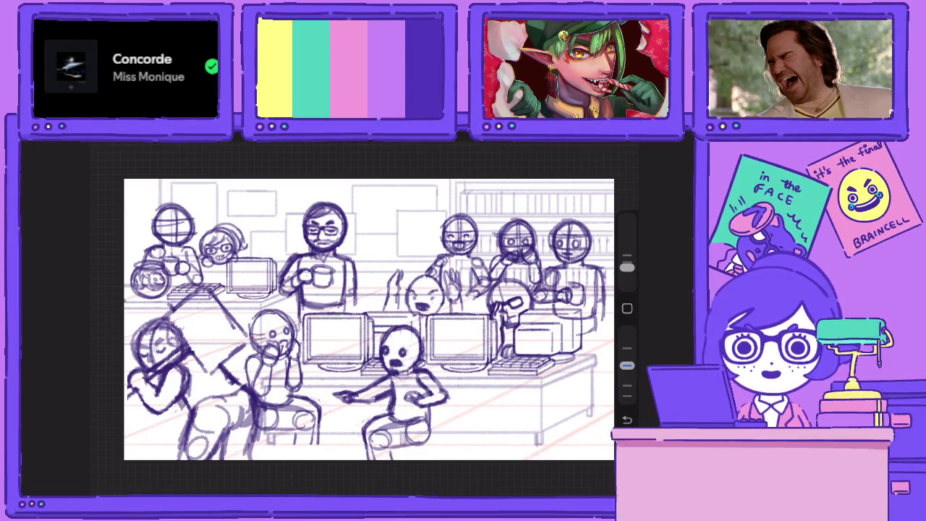
left_click_drag(368, 318, 497, 315)
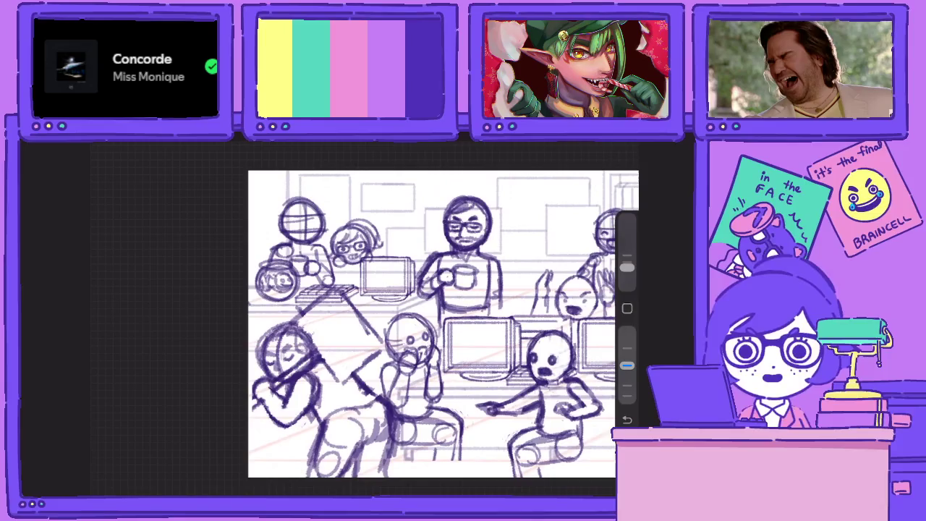
scroll(433, 316, "up", 3)
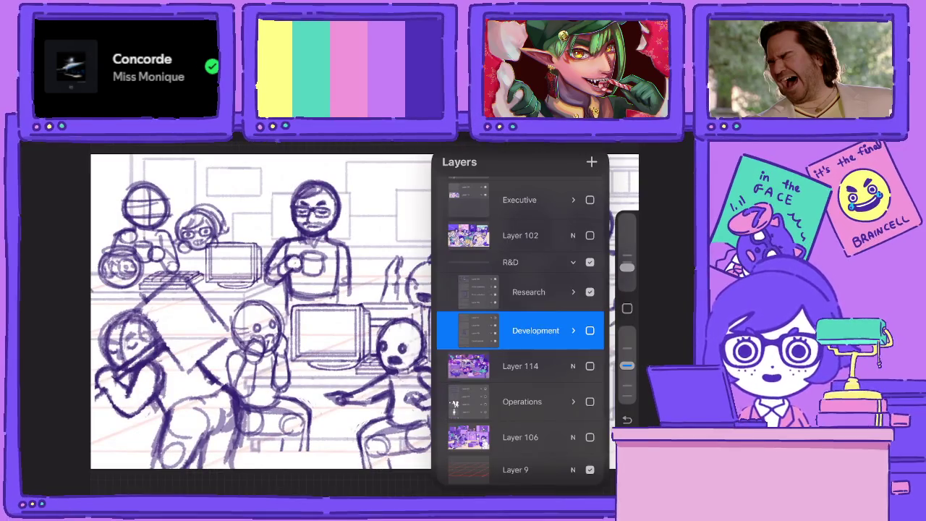
Expand and collapse the Research and R&D groups to inspect their layers
left_click(590, 330)
left_click(589, 291)
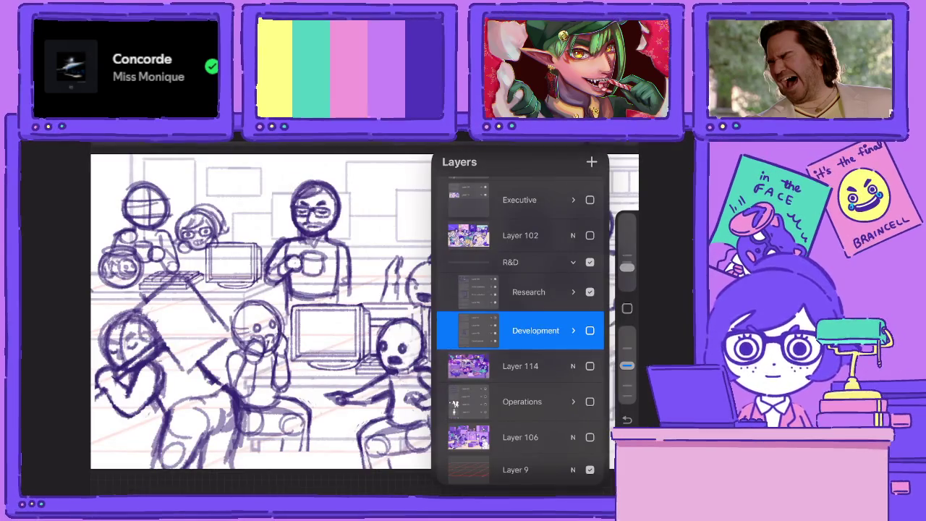
left_click(573, 291)
scroll(521, 325, "down", 2)
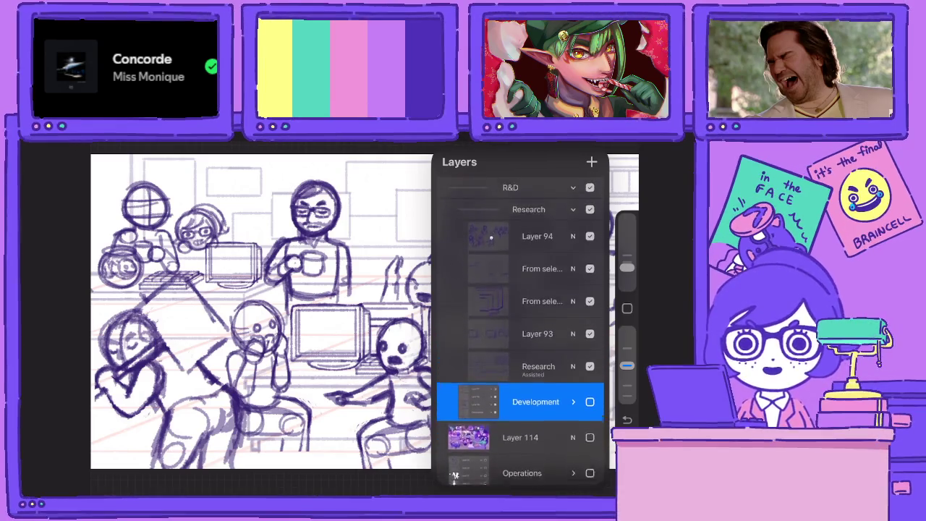
scroll(521, 325, "up", 2)
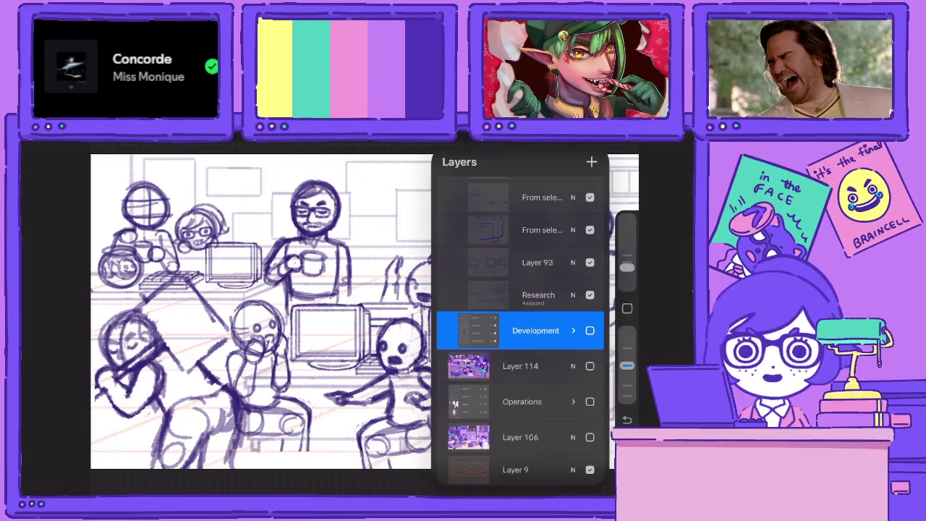
scroll(520, 326, "up", 3)
left_click(573, 297)
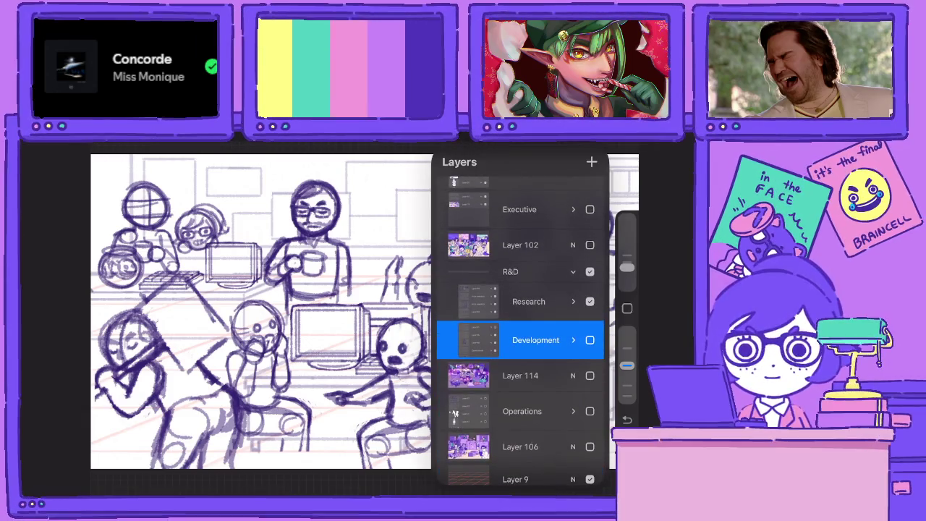
left_click(572, 271)
left_click(573, 292)
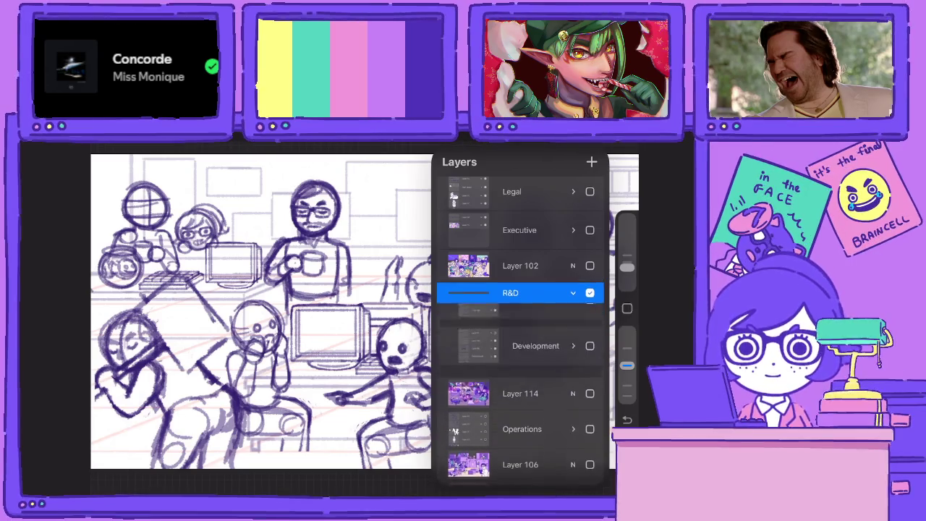
Hide Research, show and expand Development, and delete the empty Layer 96
left_click(589, 322)
left_click(590, 360)
left_click(573, 360)
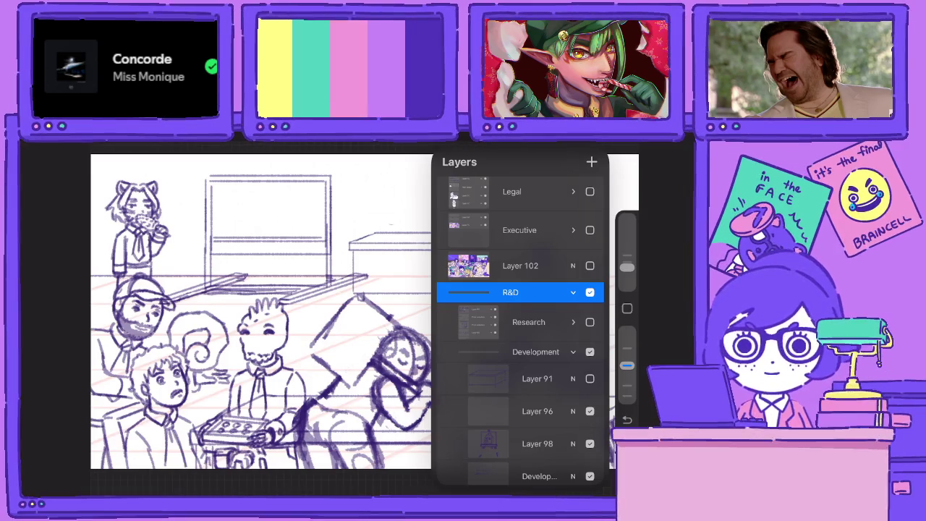
scroll(521, 325, "down", 5)
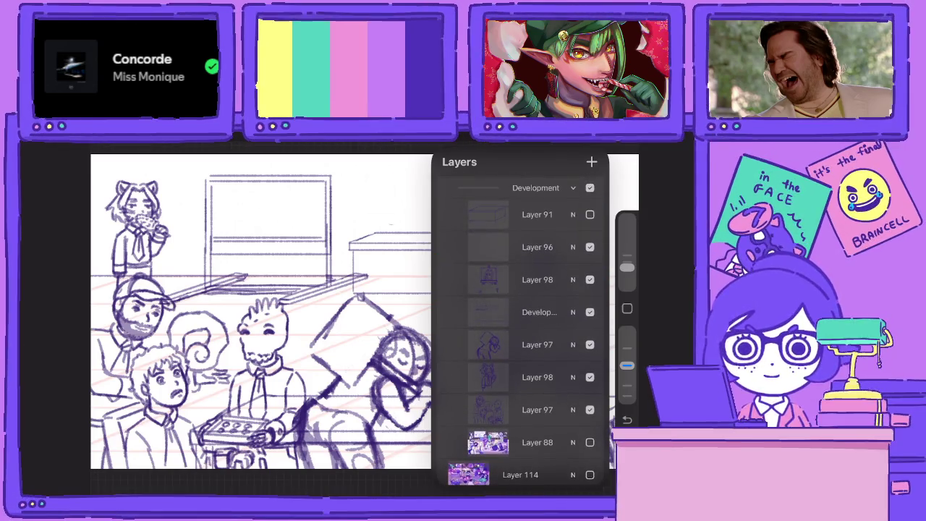
left_click(537, 247)
left_click(365, 147)
left_click(672, 144)
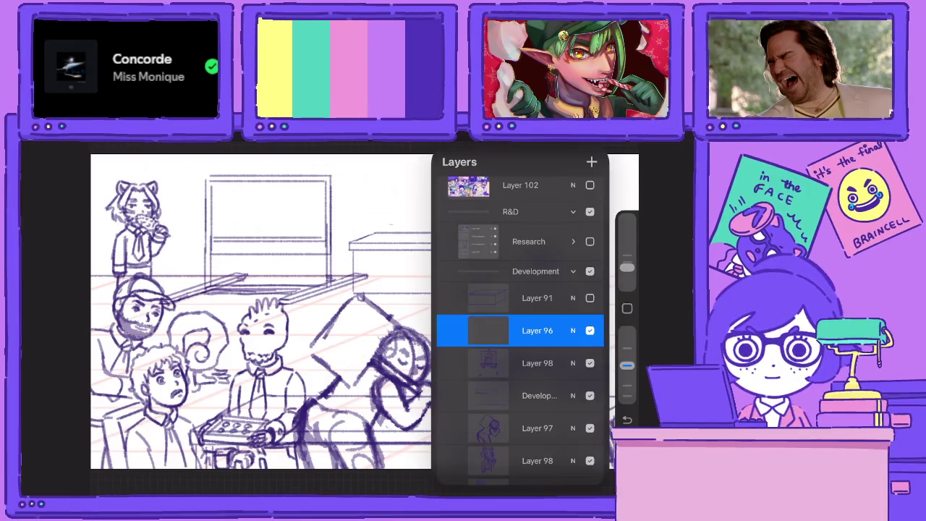
left_click_drag(571, 330, 491, 330)
left_click(595, 330)
Transform the easel portrait slightly left and down, then lower the brush opacity
left_click(672, 144)
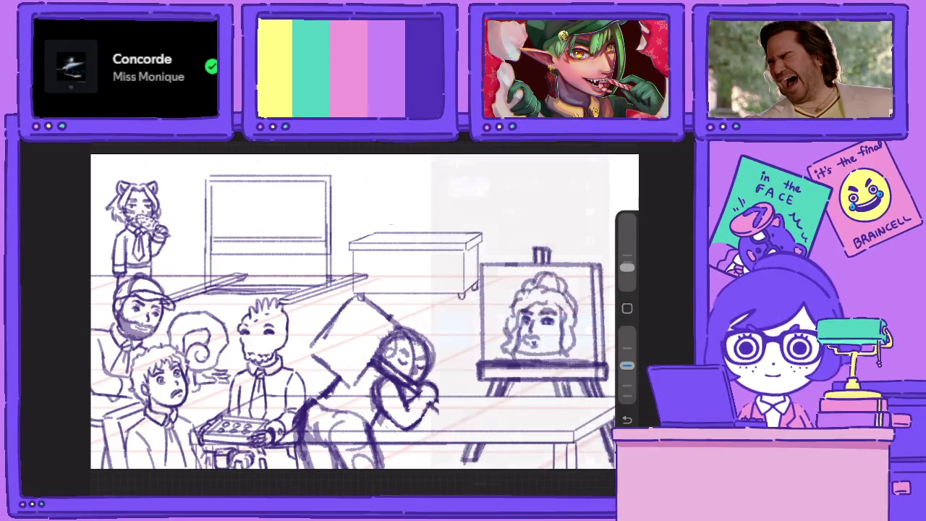
scroll(337, 316, "right", 3)
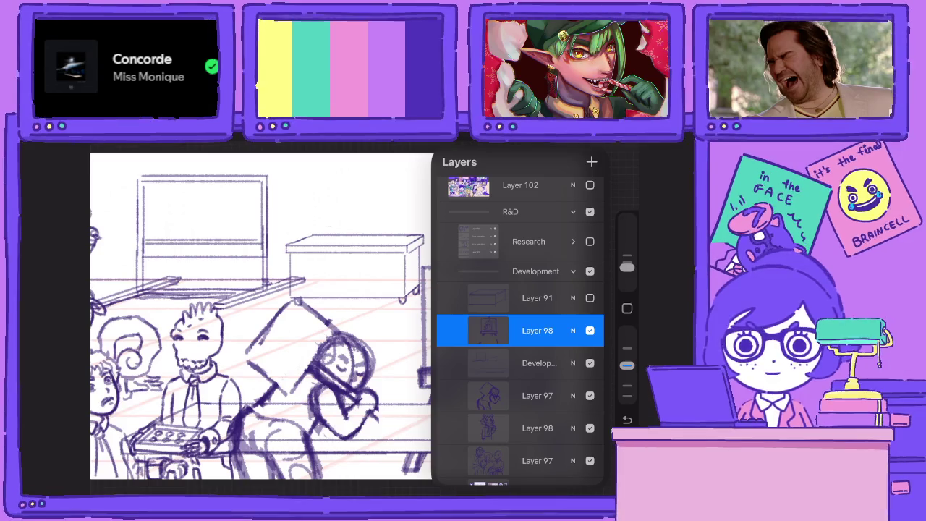
key("v")
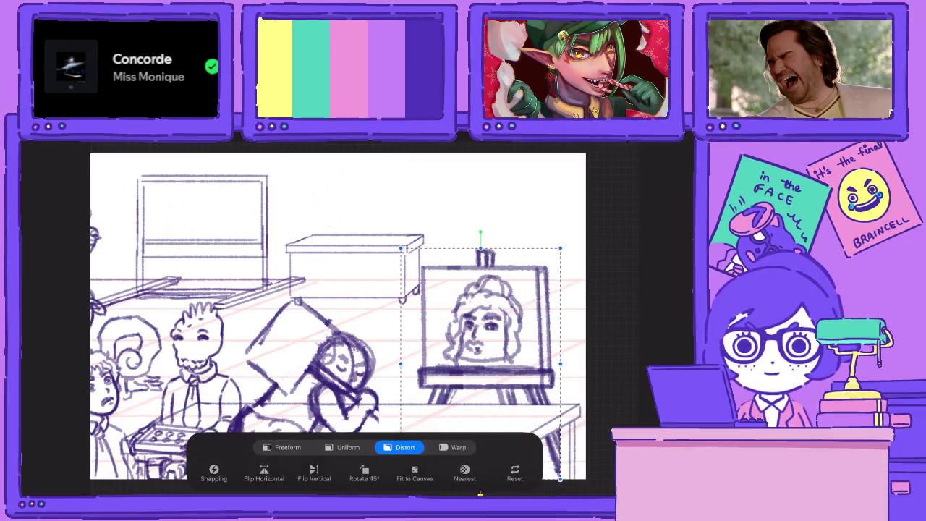
left_click_drag(447, 298, 429, 299)
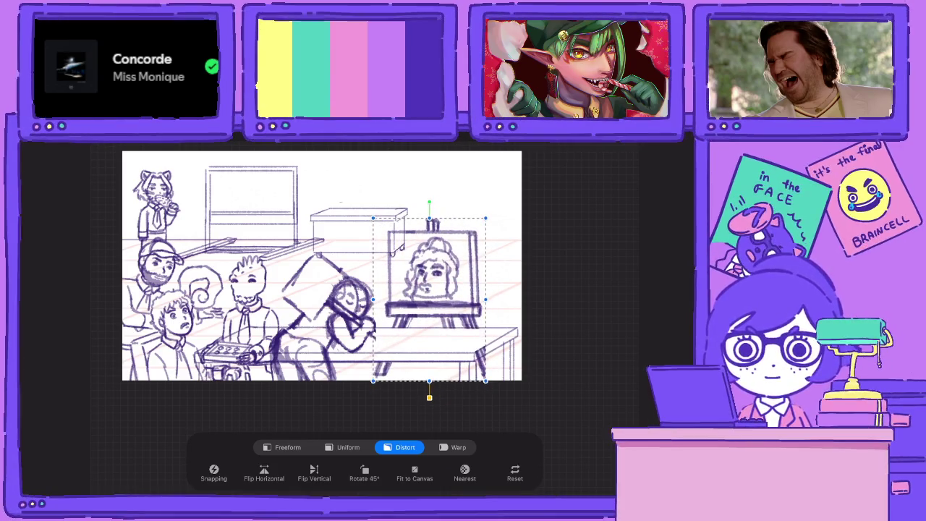
key("v")
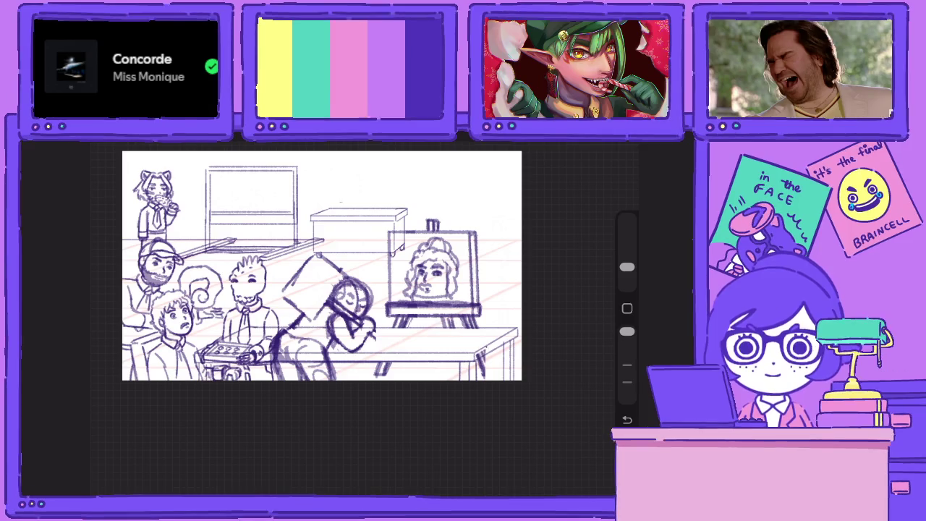
left_click_drag(626, 331, 626, 365)
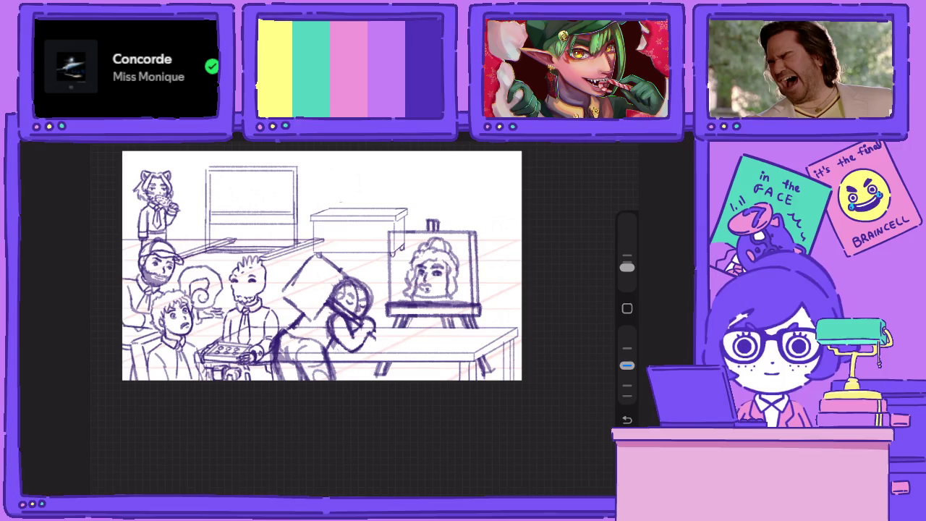
scroll(304, 290, "up", 3)
left_click(591, 138)
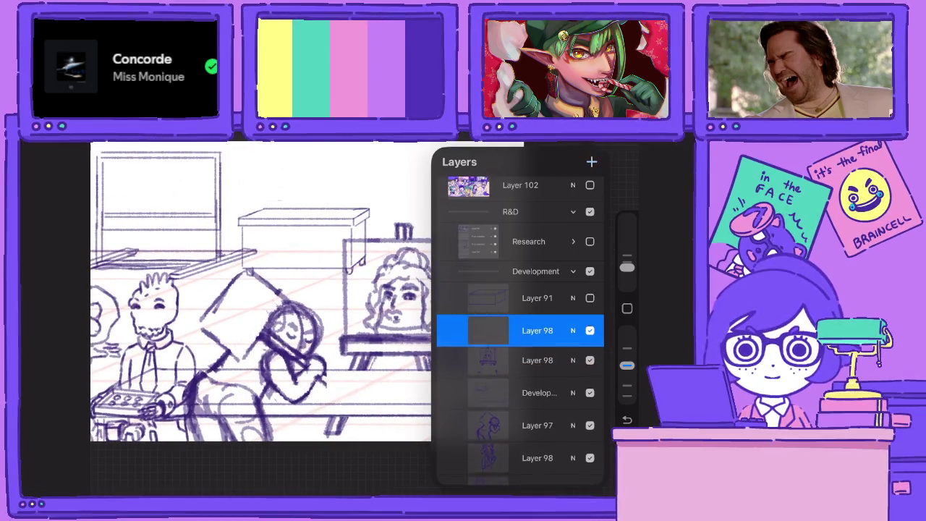
Select Layer 97 and move the kneeling figure up toward the easel
left_click(591, 139)
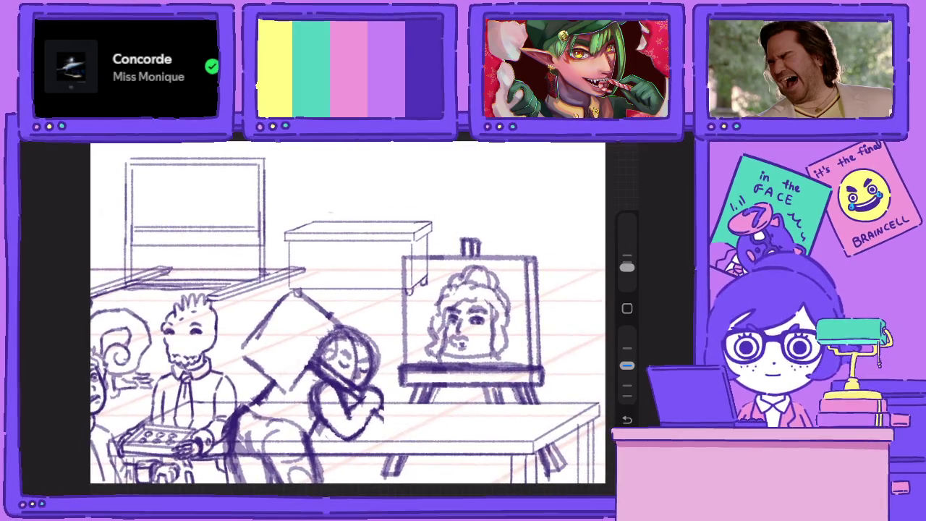
scroll(310, 290, "down", 3)
left_click(591, 139)
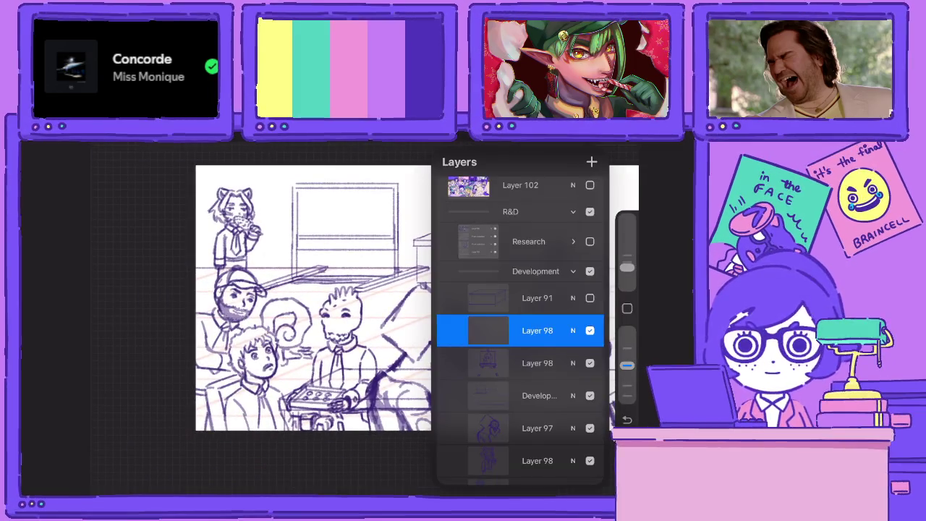
left_click(537, 427)
key("v")
scroll(364, 274, "down", 3)
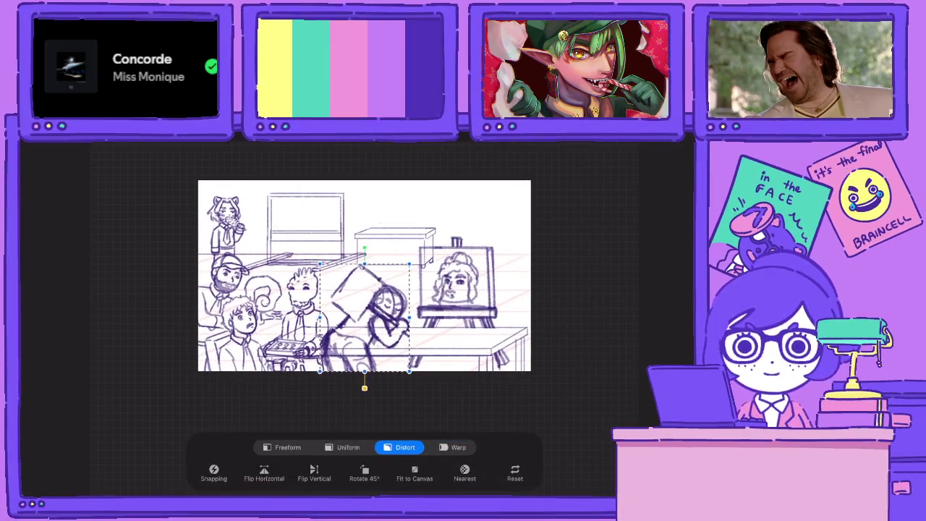
left_click_drag(364, 319, 490, 275)
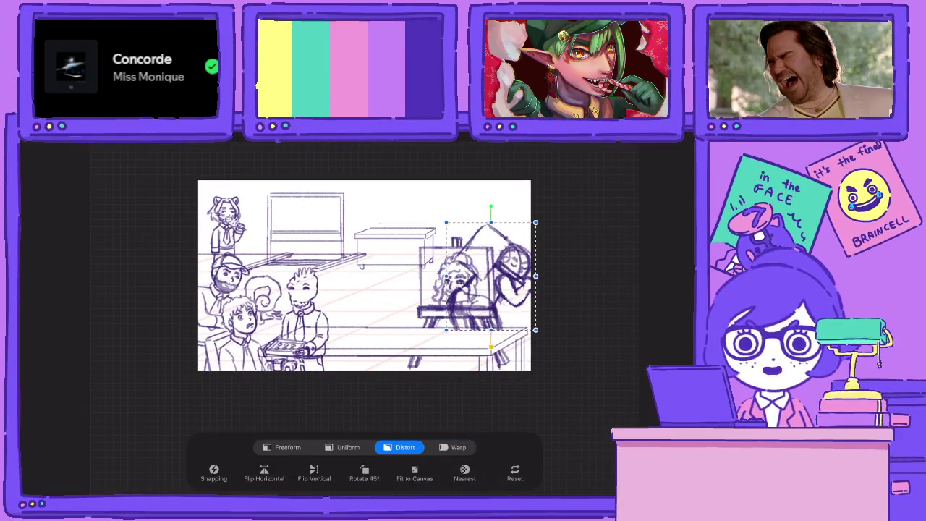
Select the easel portrait's layer and nudge the easel slightly left
left_click(592, 139)
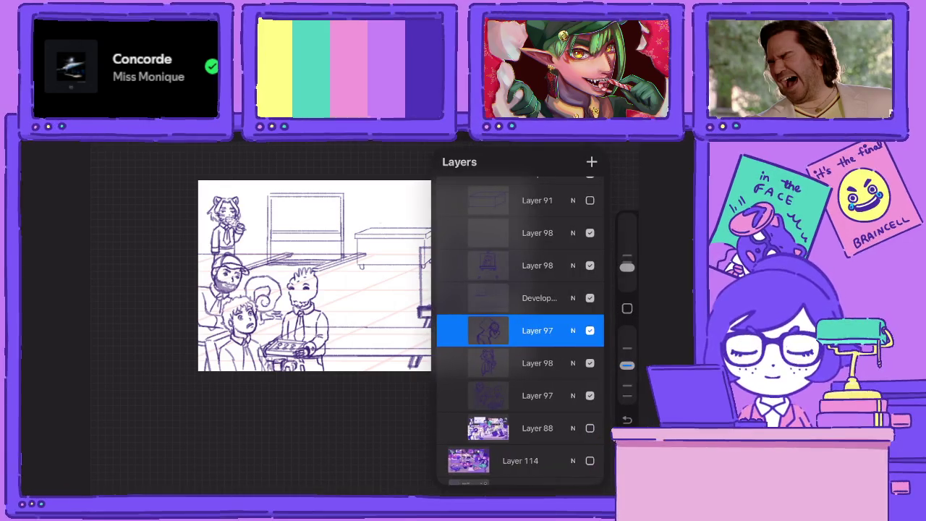
left_click(537, 362)
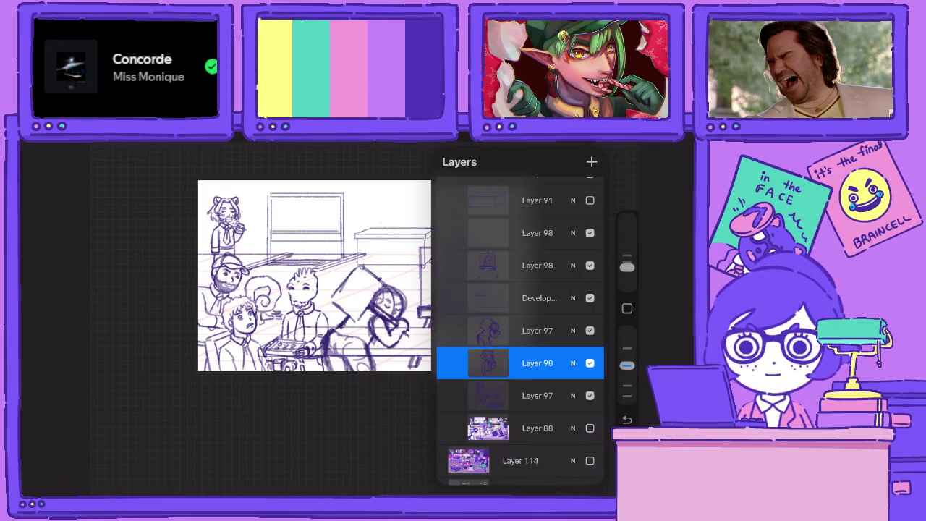
left_click(536, 265)
key("v")
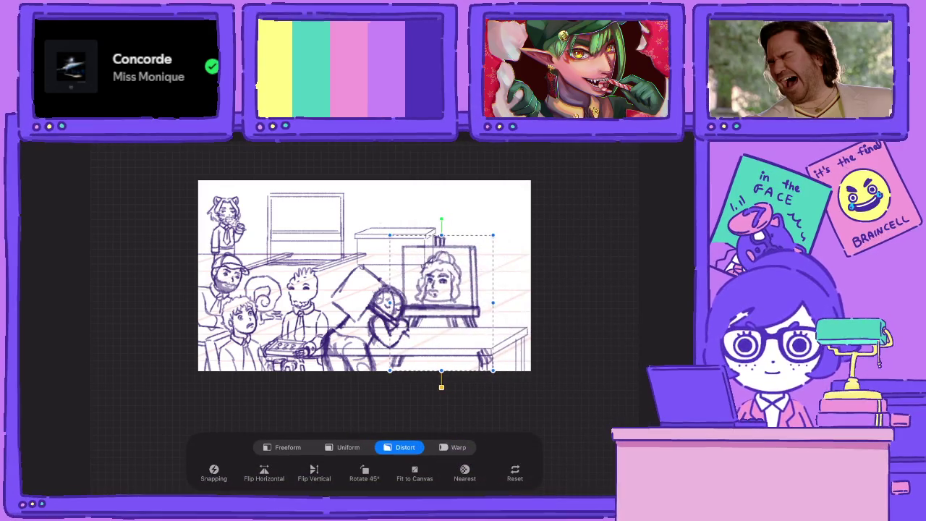
left_click_drag(441, 304, 439, 304)
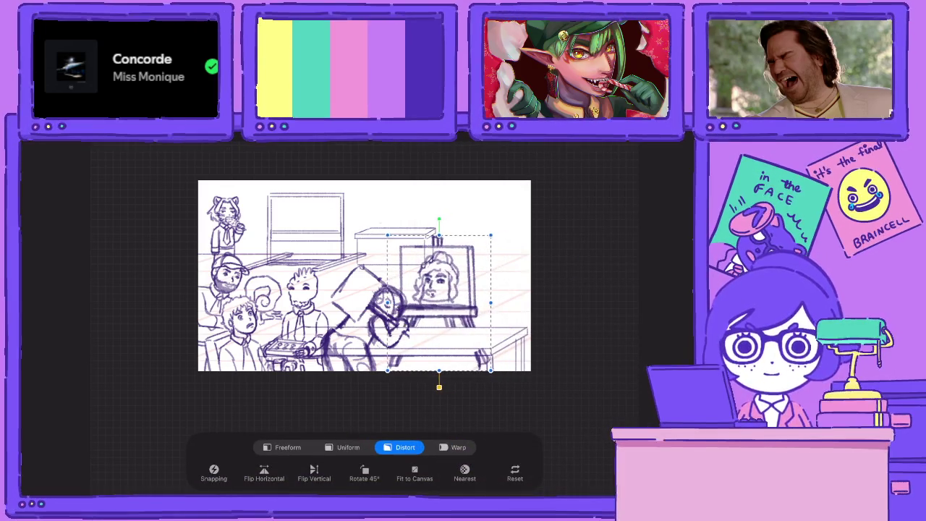
Place the kneeling figure beside the easel and shrink it slightly with Uniform scaling
left_click(538, 393)
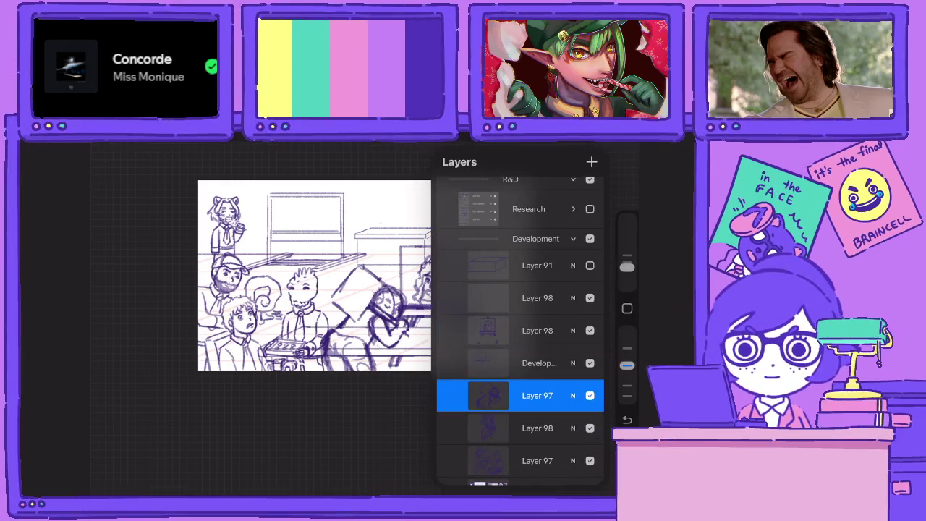
mouse_move(364, 317)
left_mouse_down()
mouse_move(463, 296)
mouse_move(492, 281)
left_mouse_up()
left_click(348, 447)
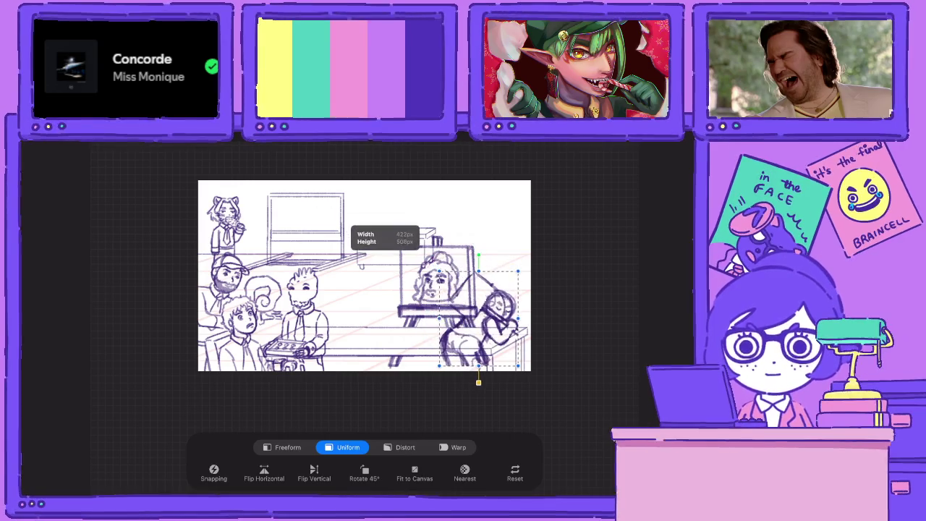
left_click_drag(537, 226, 530, 237)
left_click_drag(530, 332, 530, 330)
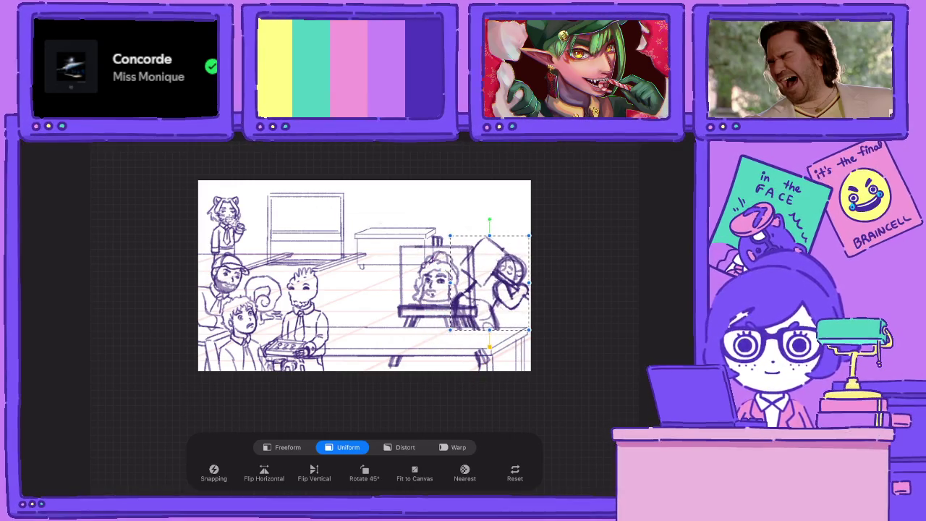
left_click_drag(488, 282, 489, 277)
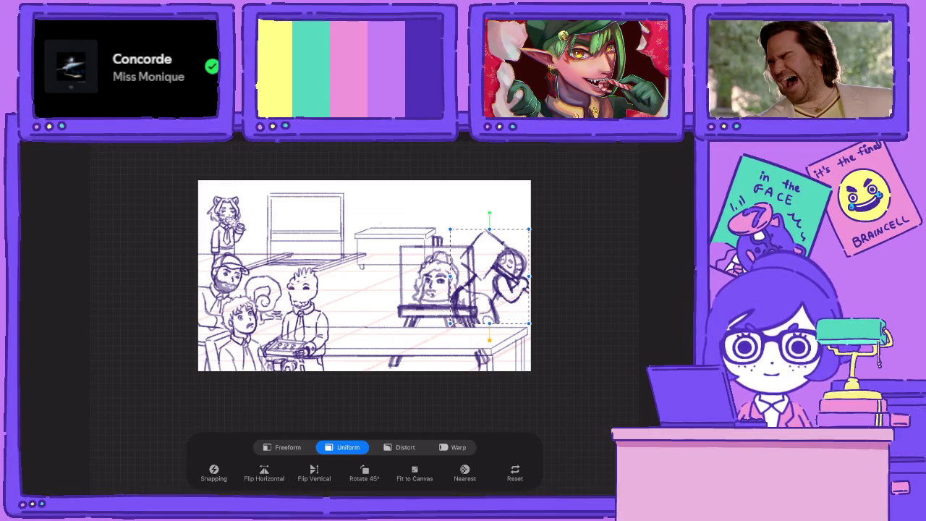
scroll(364, 275, "up", 3)
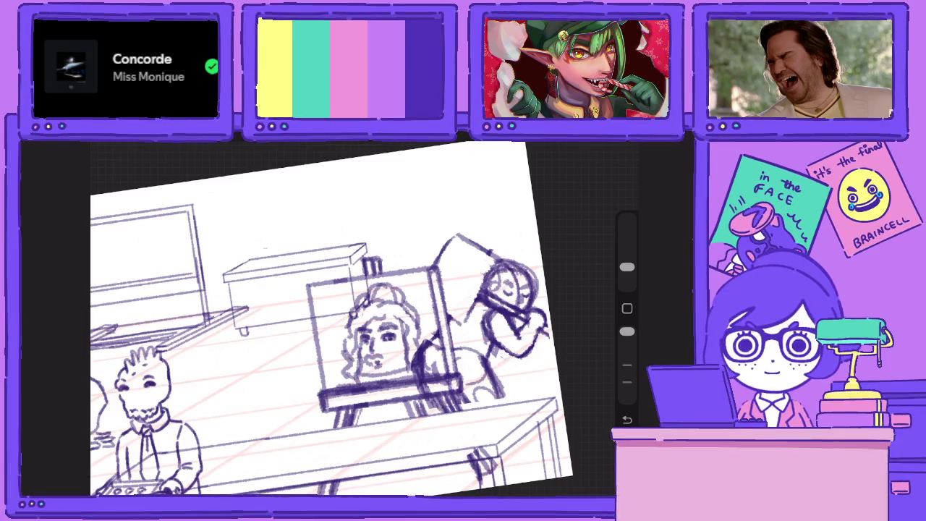
Erase the dark scribbles right of the easel portrait, lower the brush opacity, and add Layer 99
mouse_move(432, 339)
left_mouse_down()
mouse_move(425, 390)
mouse_move(415, 386)
left_mouse_up()
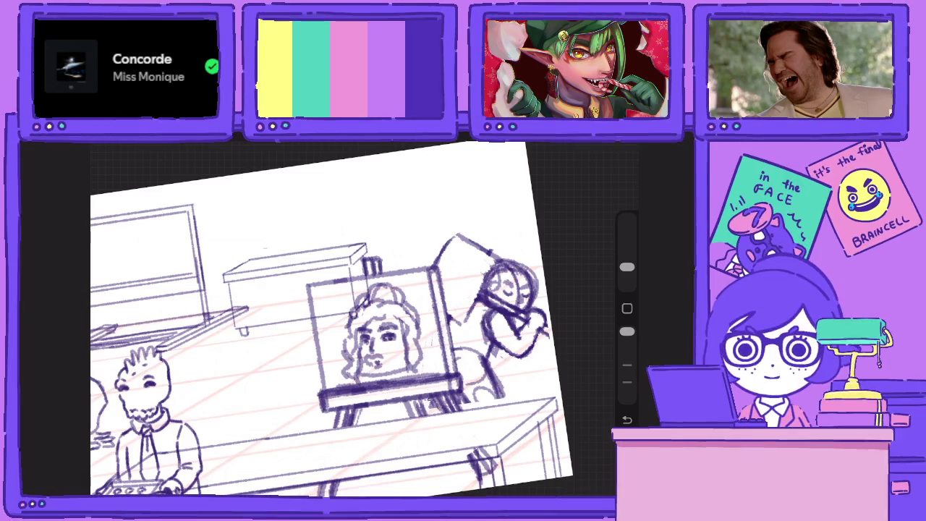
left_click_drag(626, 331, 626, 365)
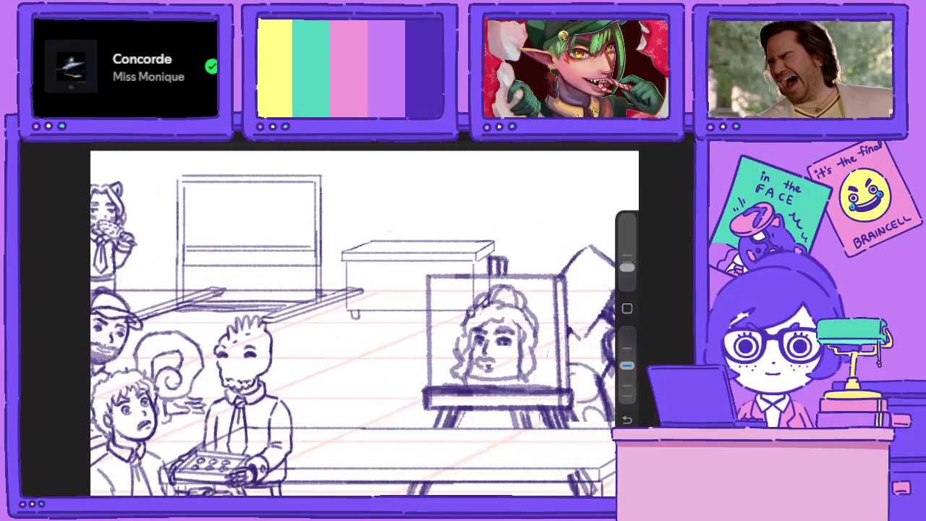
left_click(592, 145)
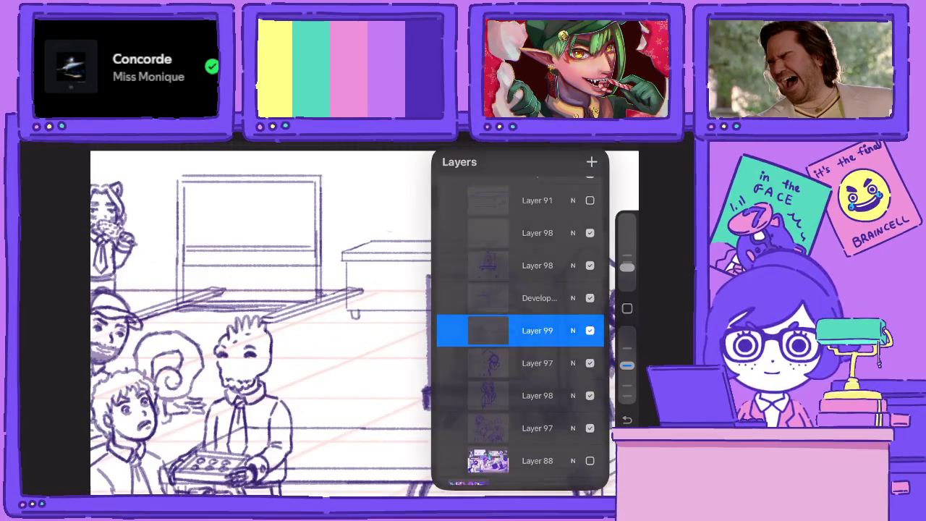
Turn on Drawing Assist for Layer 99 and draw a rectangle left of the easel
left_click(592, 145)
left_click(592, 145)
left_click(538, 328)
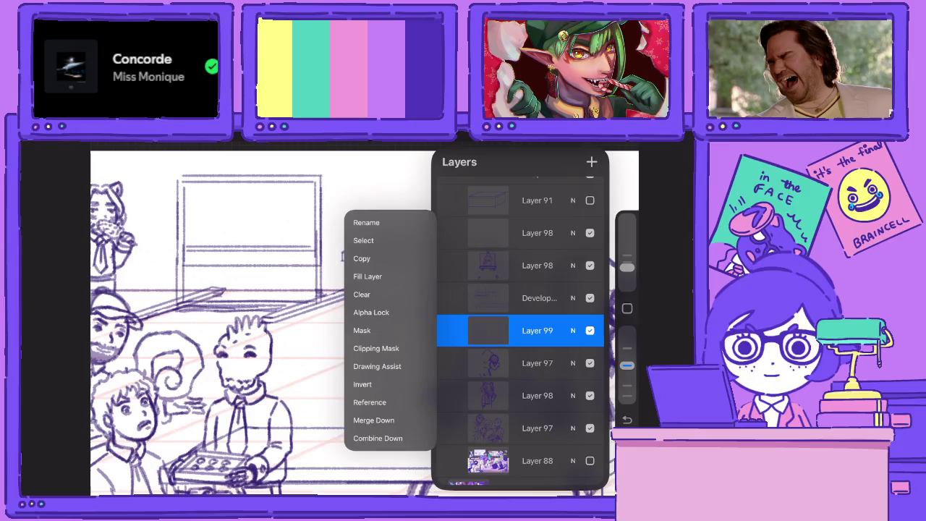
left_click(378, 366)
left_click(591, 145)
mouse_move(302, 327)
left_mouse_down()
mouse_move(409, 326)
mouse_move(304, 409)
left_mouse_up()
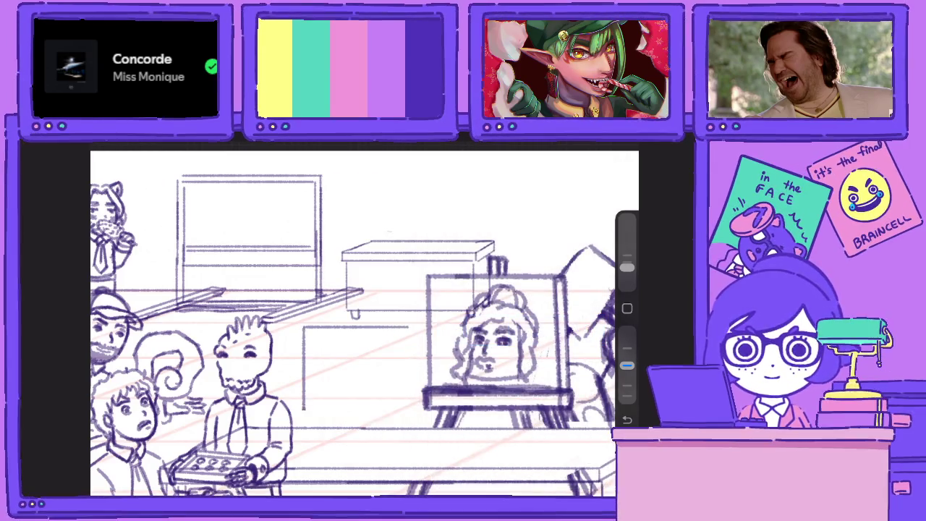
Duplicate the rectangle layer and start transforming the copy
left_click(592, 145)
left_click_drag(564, 328, 492, 328)
left_click(542, 326)
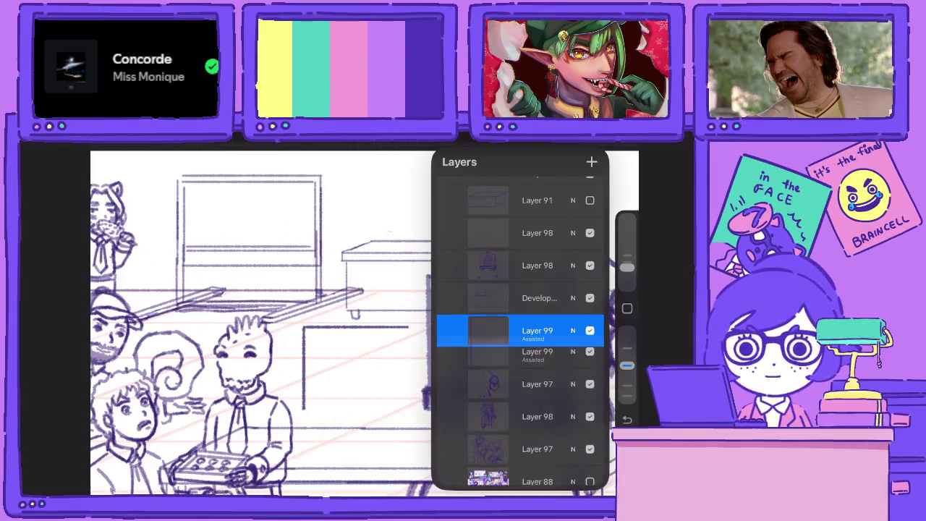
left_click(217, 145)
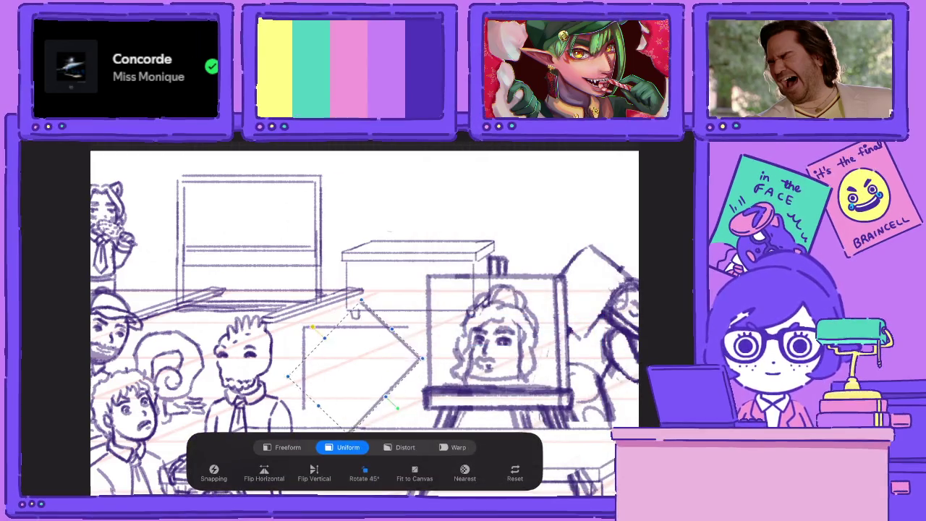
left_click(591, 144)
left_click(488, 329)
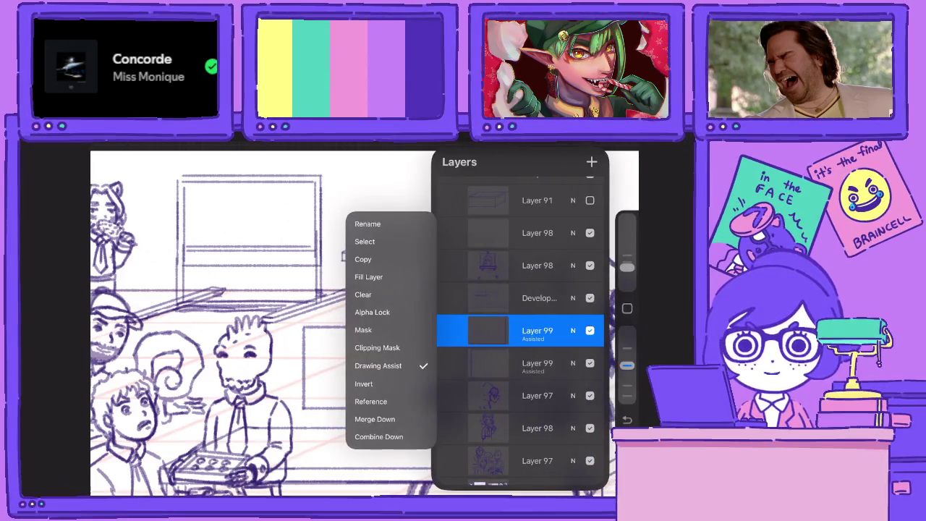
left_click(535, 330)
left_click_drag(571, 330, 499, 329)
left_click(545, 330)
left_click(217, 145)
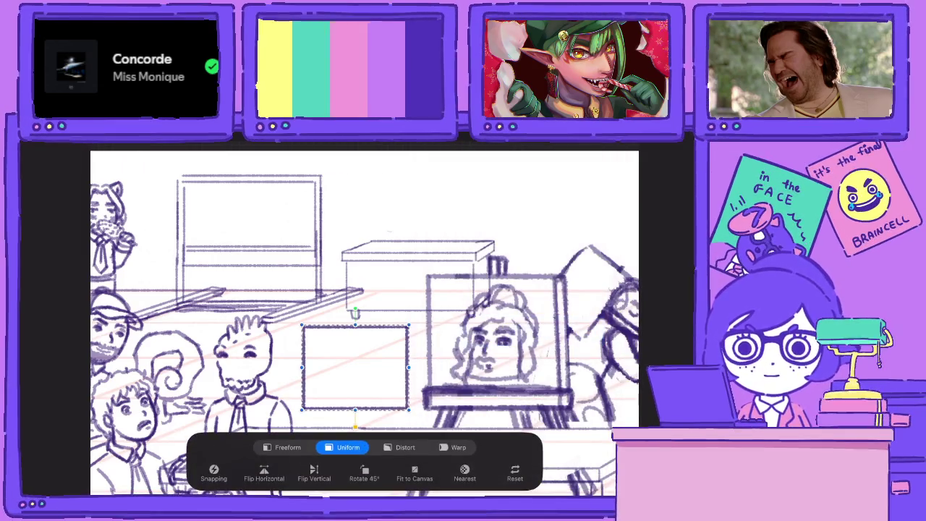
Shrink the rectangle copy from its corner, shift it right, and confirm
left_click_drag(302, 325, 320, 333)
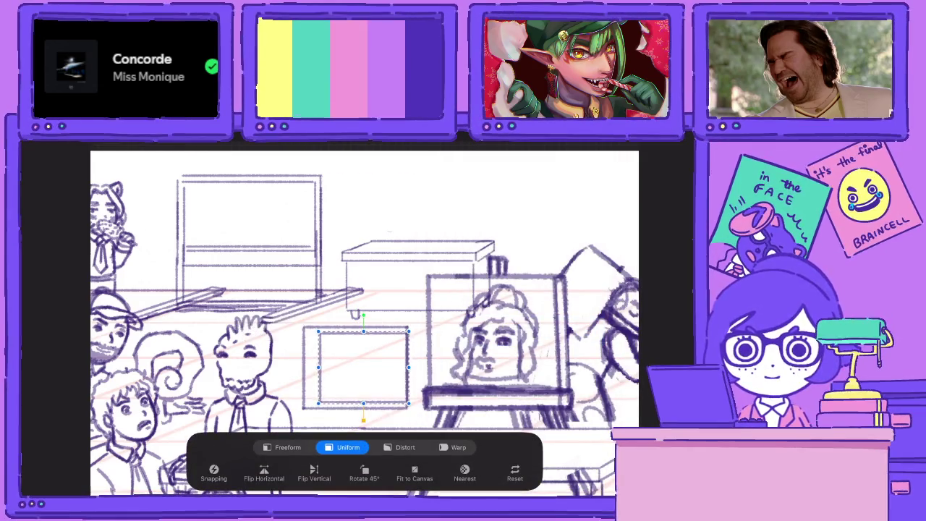
left_click_drag(364, 368, 383, 367)
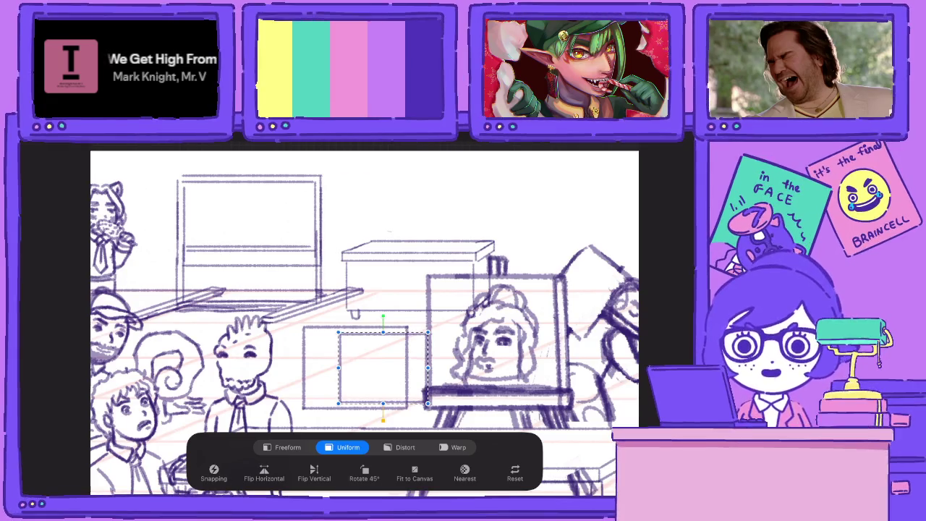
key("Return")
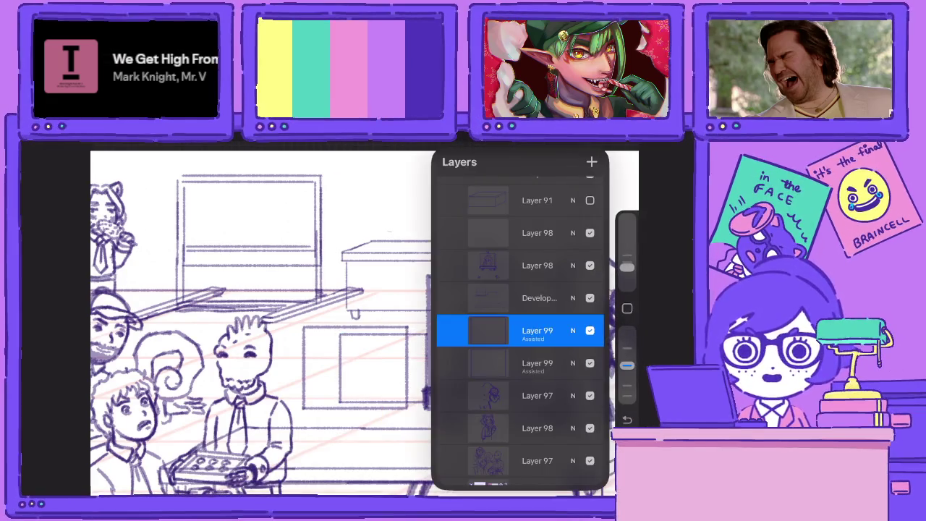
left_click(488, 330)
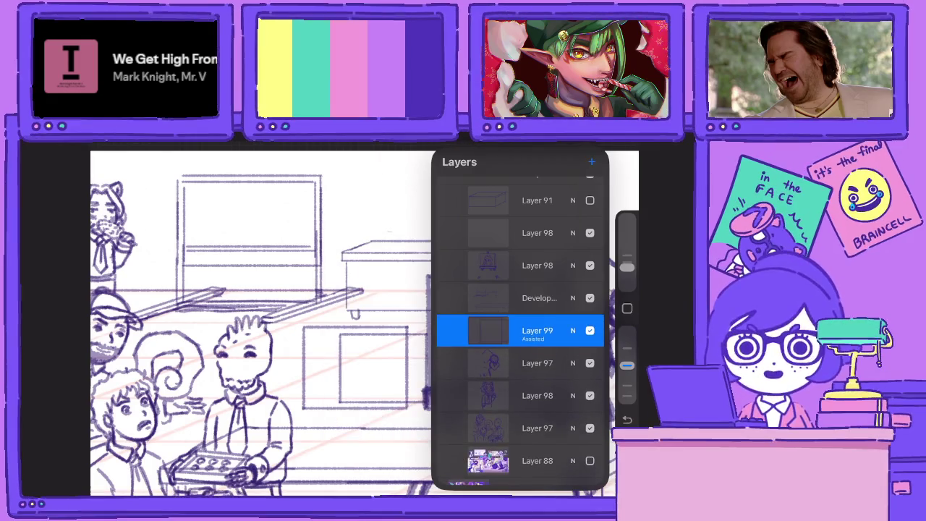
On a new layer, trace the box's left, bottom, top and right edges darker
scroll(361, 319, "up", 5)
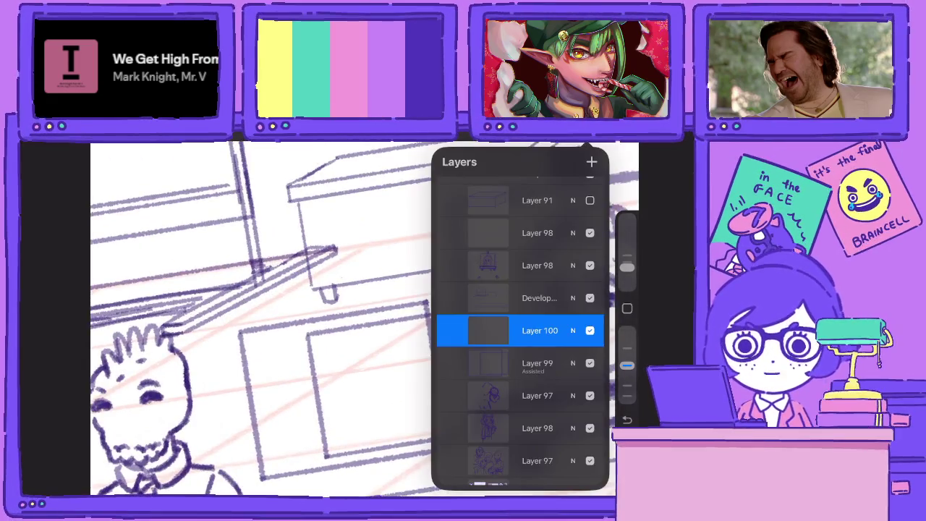
left_click(488, 331)
left_click_drag(239, 331, 262, 460)
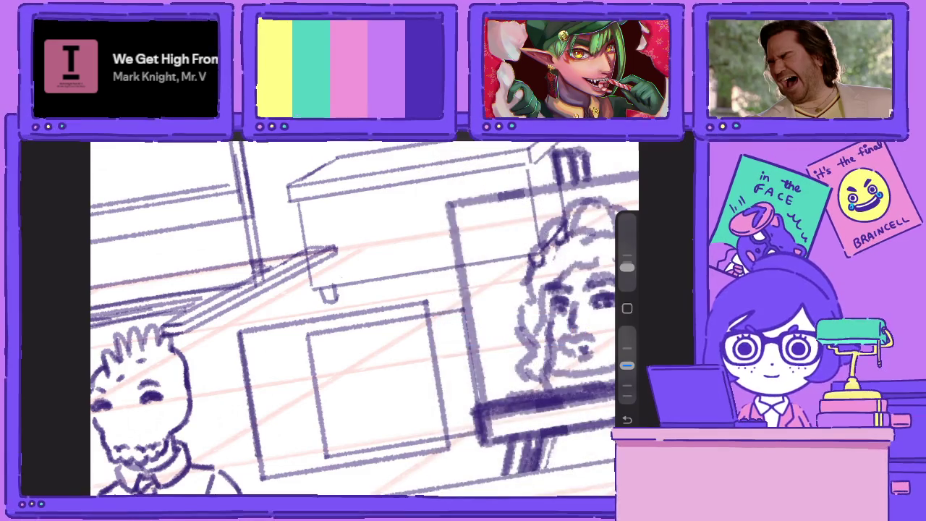
mouse_move(238, 331)
left_mouse_down()
mouse_move(265, 480)
mouse_move(447, 449)
left_mouse_up()
mouse_move(242, 333)
left_mouse_down()
mouse_move(423, 301)
mouse_move(236, 334)
left_mouse_up()
left_click_drag(462, 308, 482, 426)
left_click_drag(464, 324, 478, 407)
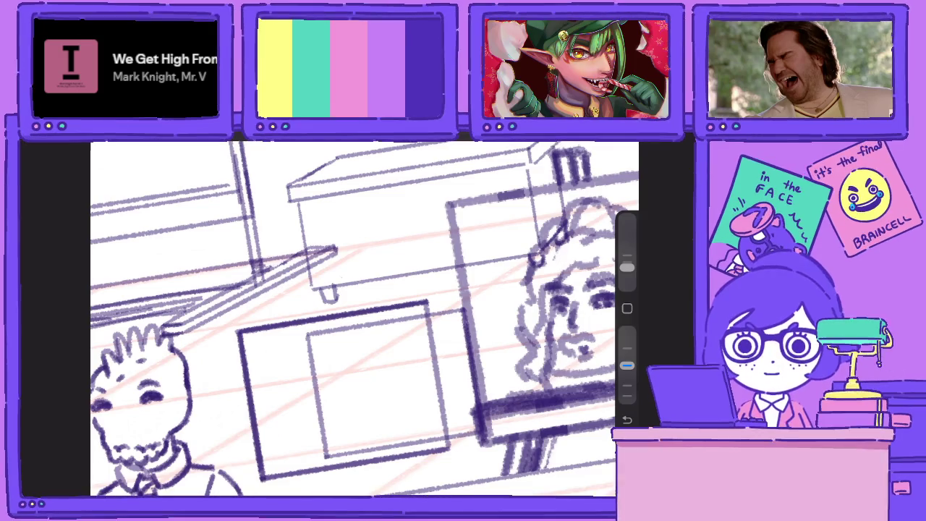
Draw a dark diagonal edge joining the box corners and add short corner strokes
left_click(593, 145)
left_click(538, 328)
left_click(290, 404)
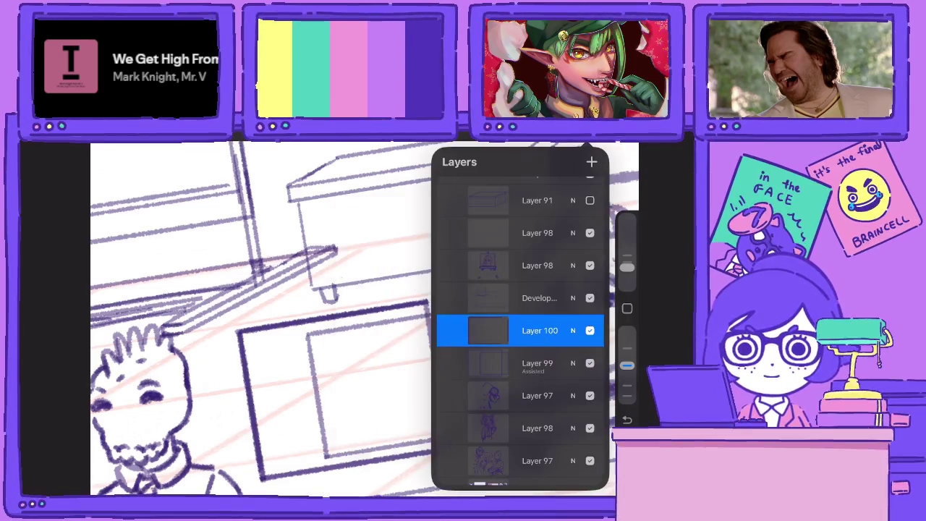
left_click(593, 145)
left_click_drag(347, 318, 303, 289)
left_click_drag(418, 319, 450, 350)
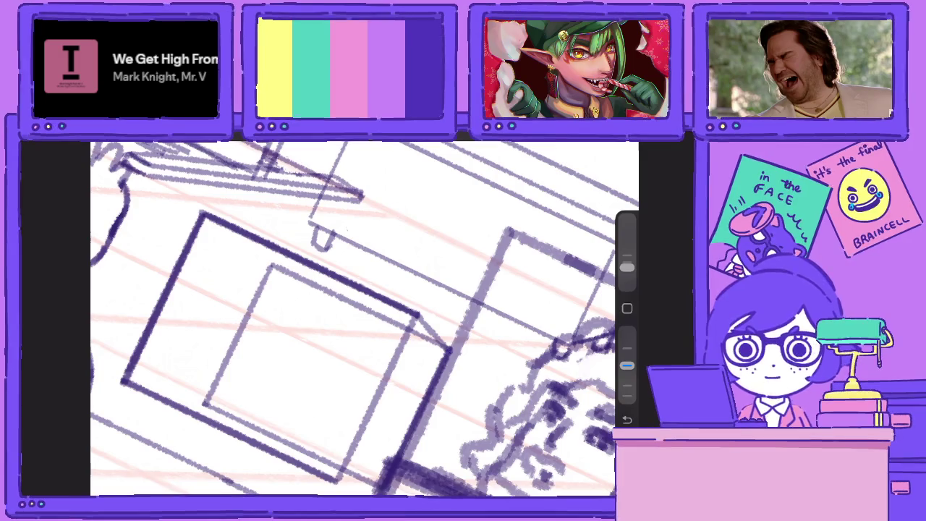
key("ctrl+z")
left_click_drag(417, 314, 450, 351)
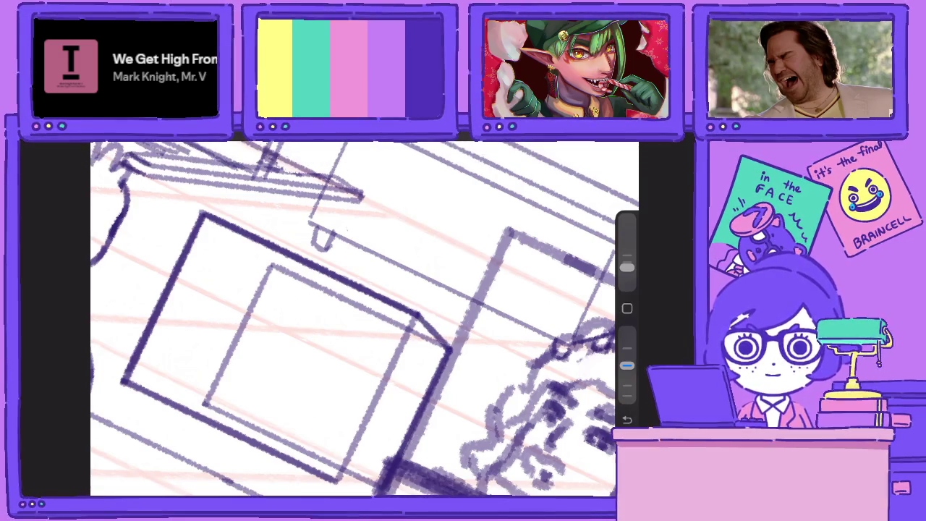
left_click_drag(348, 318, 318, 340)
left_click_drag(396, 405, 423, 364)
Merge the inked box outlines down into the box's layer
scroll(362, 318, "down", 5)
left_click(626, 144)
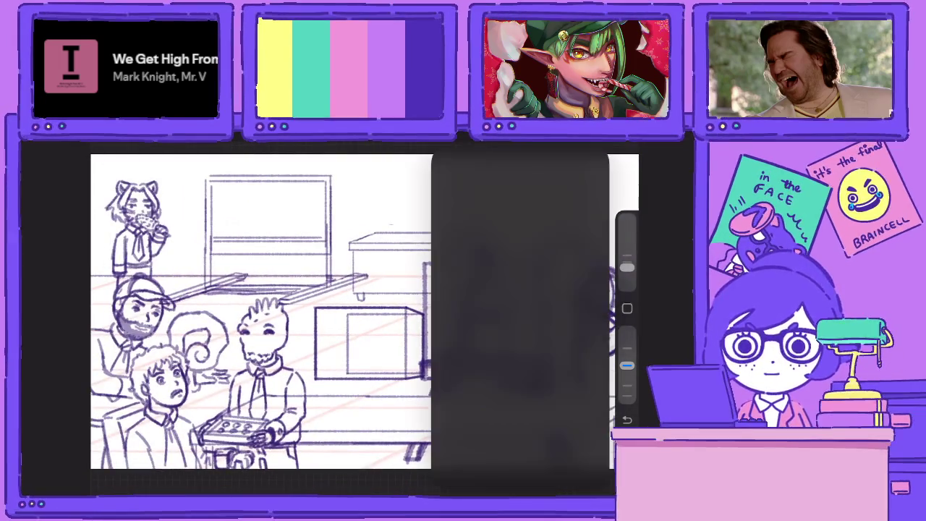
mouse_move(579, 330)
left_mouse_down()
mouse_move(499, 330)
mouse_move(579, 330)
left_mouse_up()
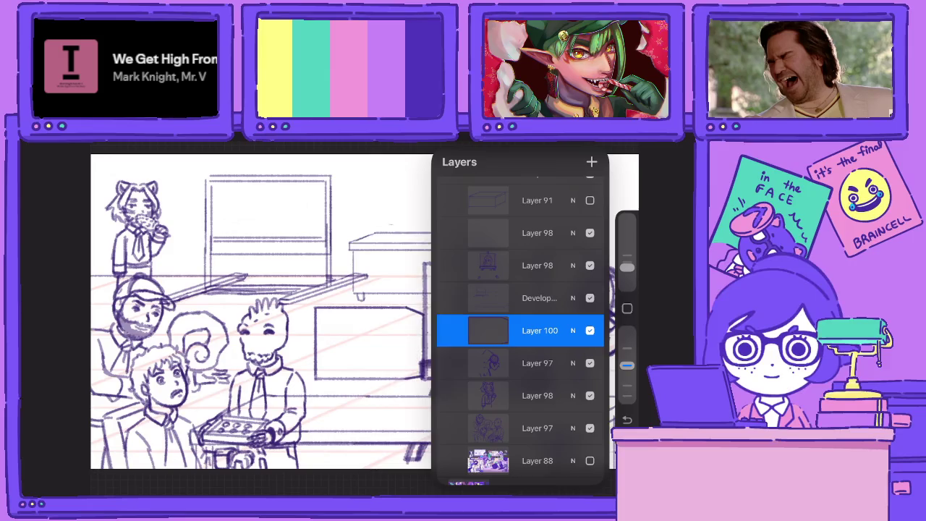
left_click(488, 330)
left_click(626, 145)
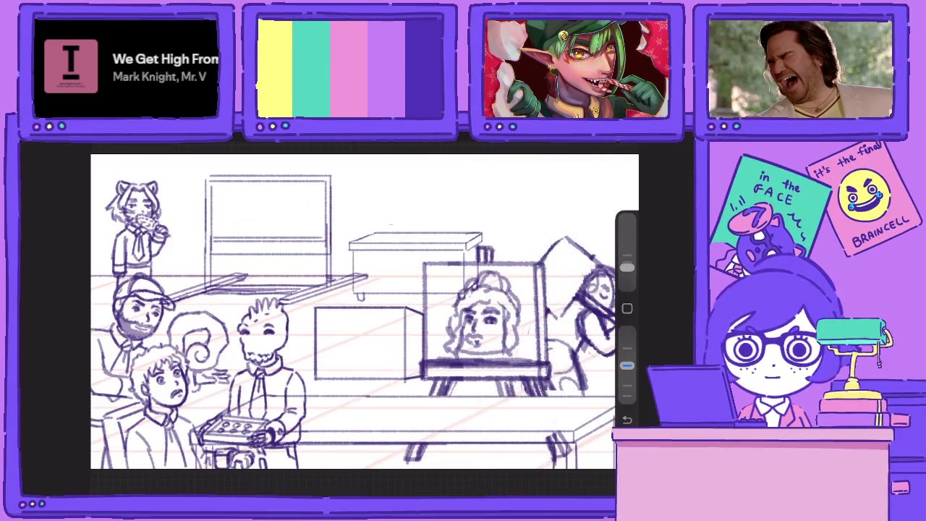
key("ctrl+z")
key("ctrl+shift+z")
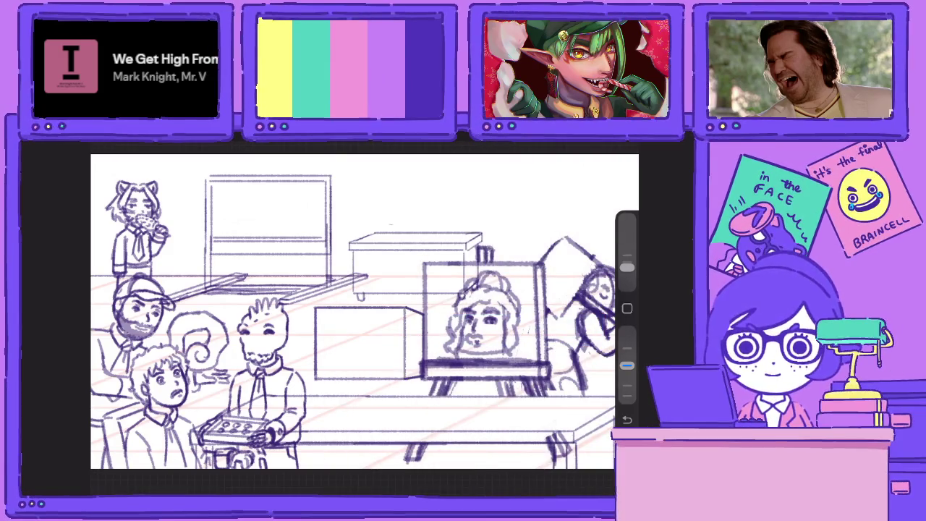
Show the coloured reference Layer 88 and add a new layer for the pretzel
left_click(626, 144)
left_click(590, 460)
left_click(626, 144)
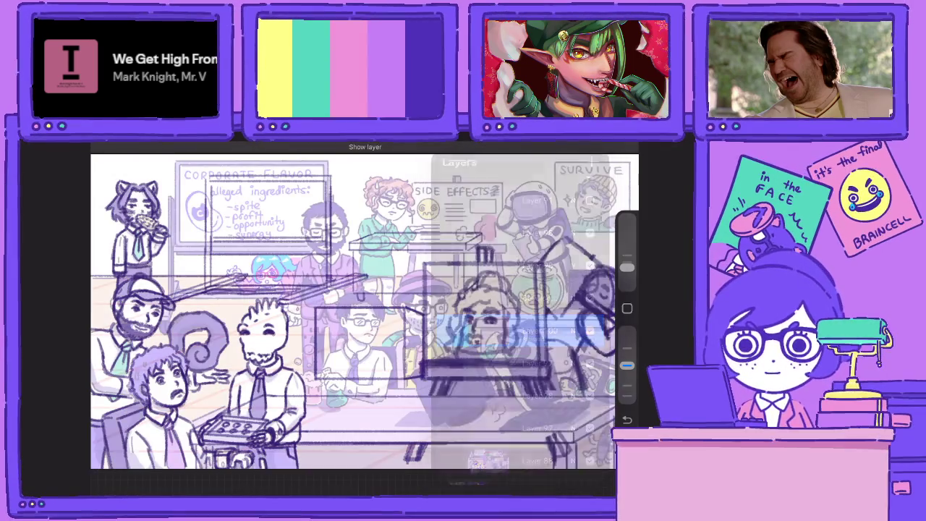
scroll(362, 318, "up", 5)
scroll(362, 318, "up", 2)
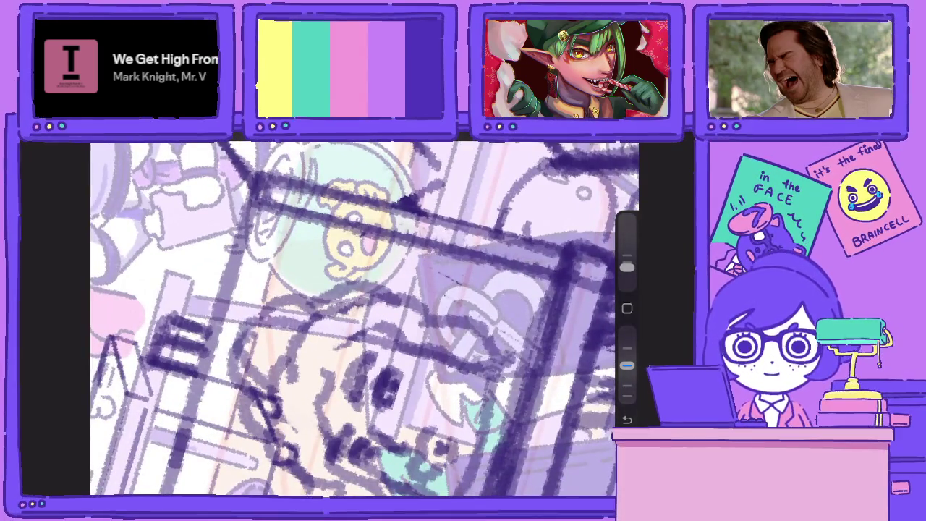
left_click(626, 145)
left_click(626, 145)
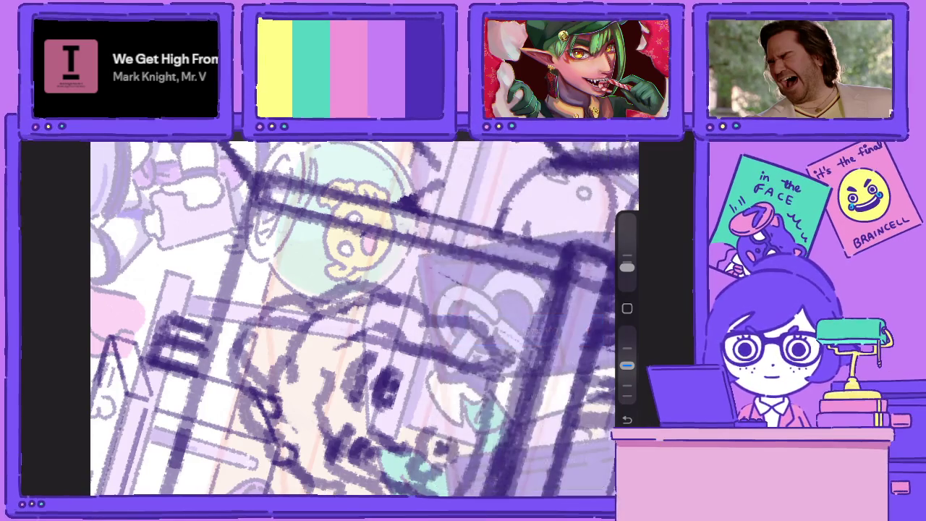
Sketch the pretzel's knot, loops and outline on the box face
mouse_move(469, 325)
left_mouse_down()
mouse_move(447, 361)
mouse_move(455, 347)
mouse_move(481, 369)
left_mouse_up()
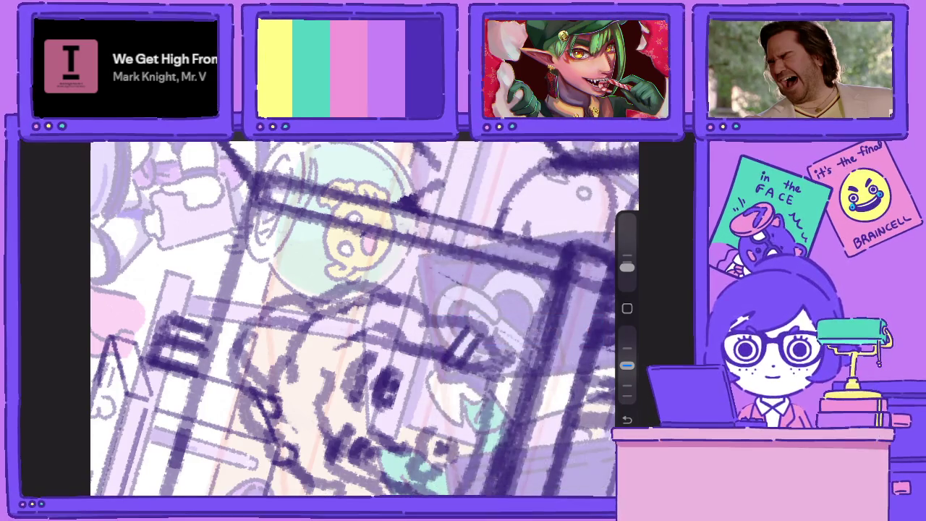
mouse_move(467, 307)
left_mouse_down()
mouse_move(487, 334)
mouse_move(499, 318)
mouse_move(474, 304)
mouse_move(479, 290)
mouse_move(439, 301)
mouse_move(433, 336)
mouse_move(447, 340)
left_mouse_up()
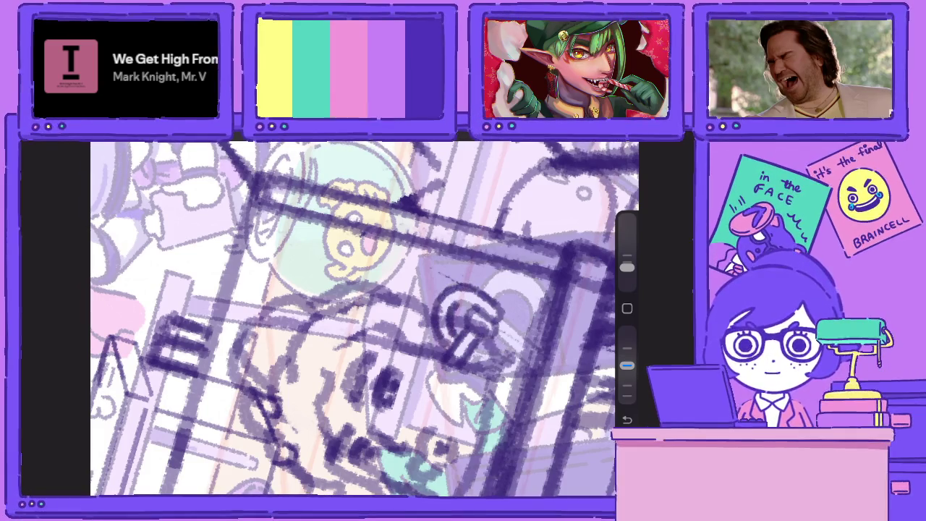
mouse_move(482, 291)
left_mouse_down()
mouse_move(518, 269)
mouse_move(547, 279)
left_mouse_up()
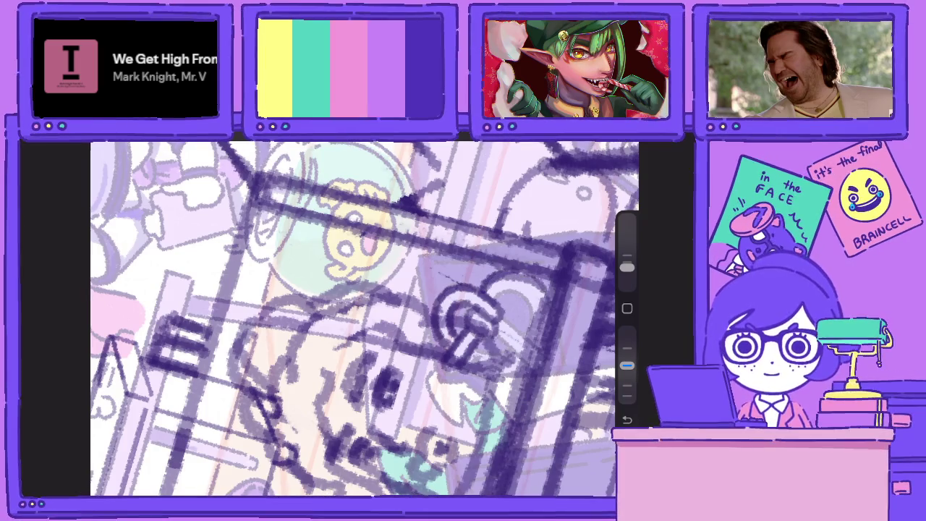
mouse_move(489, 305)
left_mouse_down()
mouse_move(521, 288)
mouse_move(544, 370)
mouse_move(493, 368)
mouse_move(506, 345)
left_mouse_up()
mouse_move(469, 370)
left_mouse_down()
mouse_move(518, 357)
mouse_move(479, 341)
left_mouse_up()
left_click_drag(440, 378, 465, 363)
left_click_drag(535, 293, 551, 347)
left_click_drag(508, 271, 547, 340)
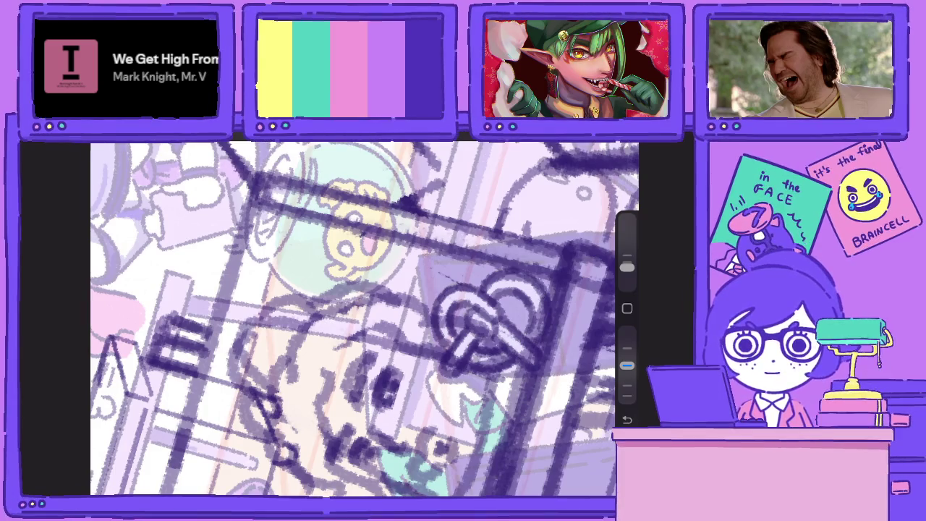
left_click_drag(506, 289, 525, 330)
Rotate the pretzel and distort its corners to match the box face's perspective
scroll(361, 318, "down", 5)
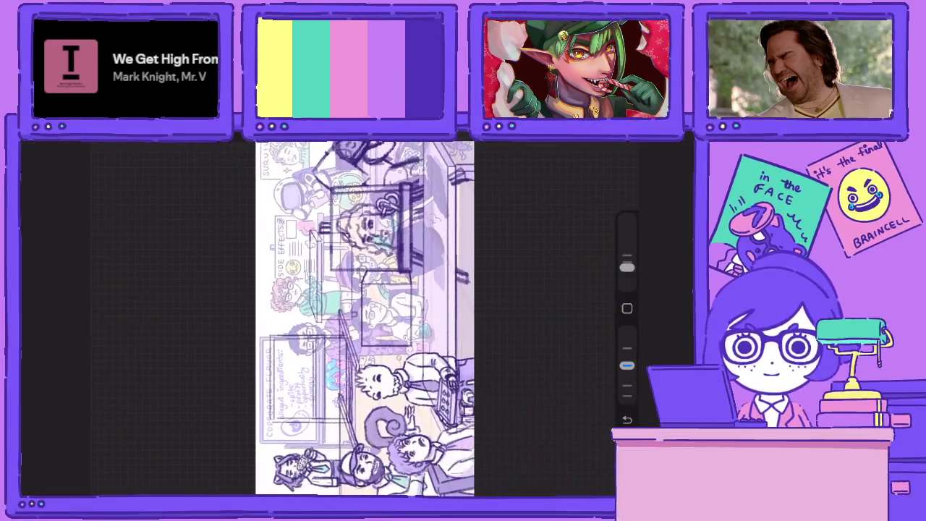
key("v")
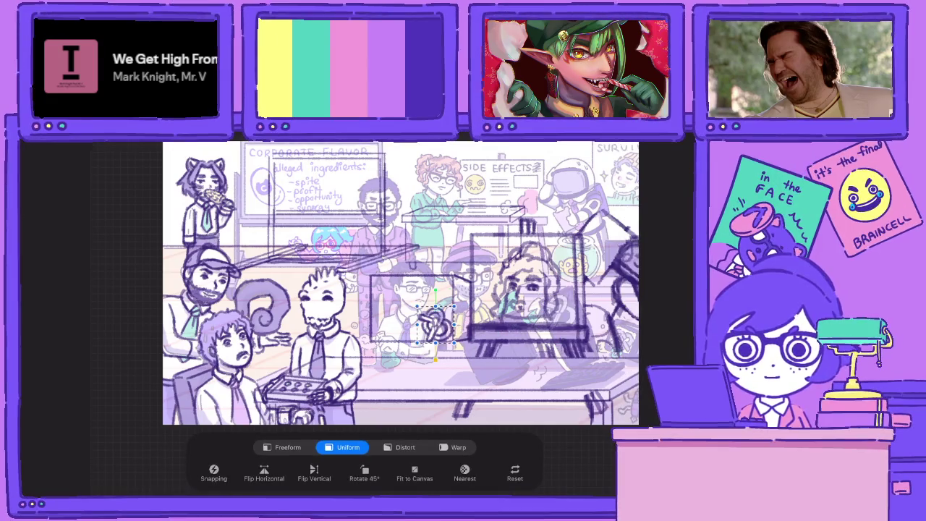
mouse_move(429, 289)
left_mouse_down()
mouse_move(402, 312)
mouse_move(412, 297)
mouse_move(441, 326)
left_mouse_up()
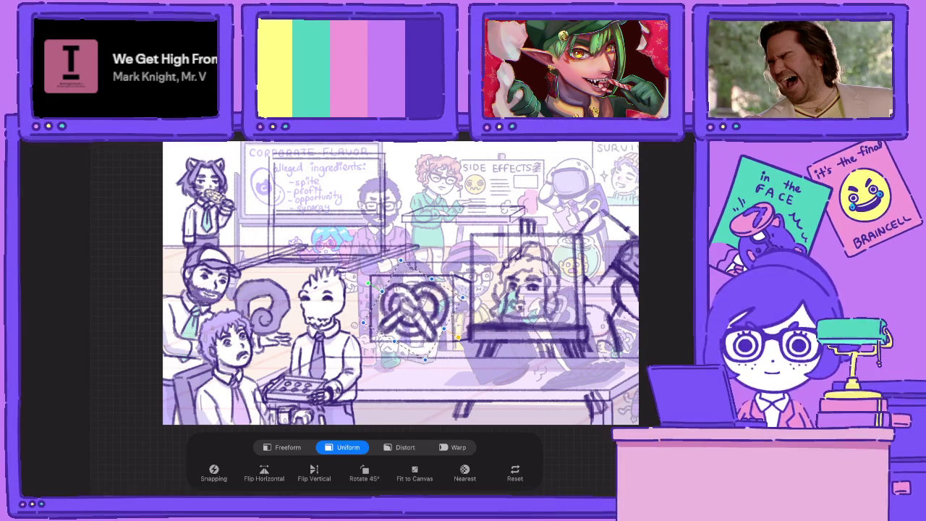
left_click(398, 447)
left_click_drag(423, 359, 429, 352)
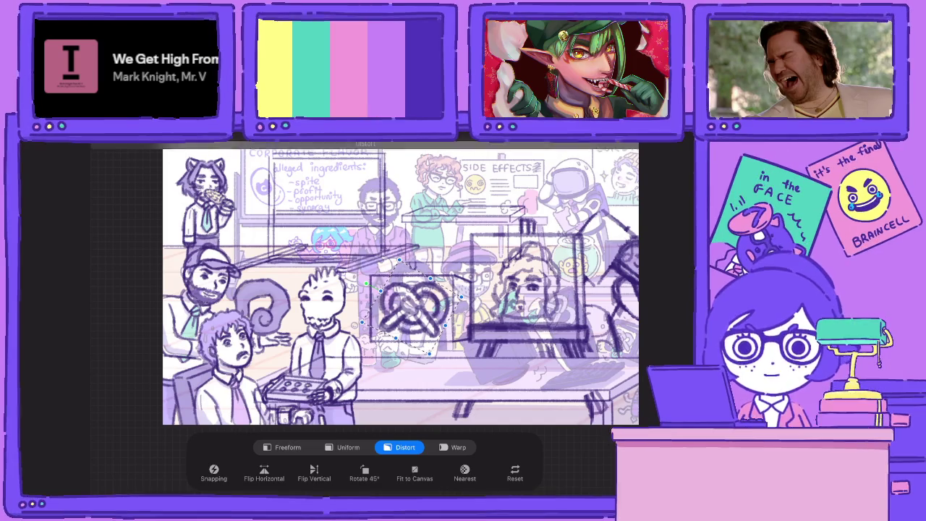
left_click_drag(399, 259, 362, 289)
Tilt the pretzel slightly, merge it into the box layer, and hide Layer 88
left_click(348, 447)
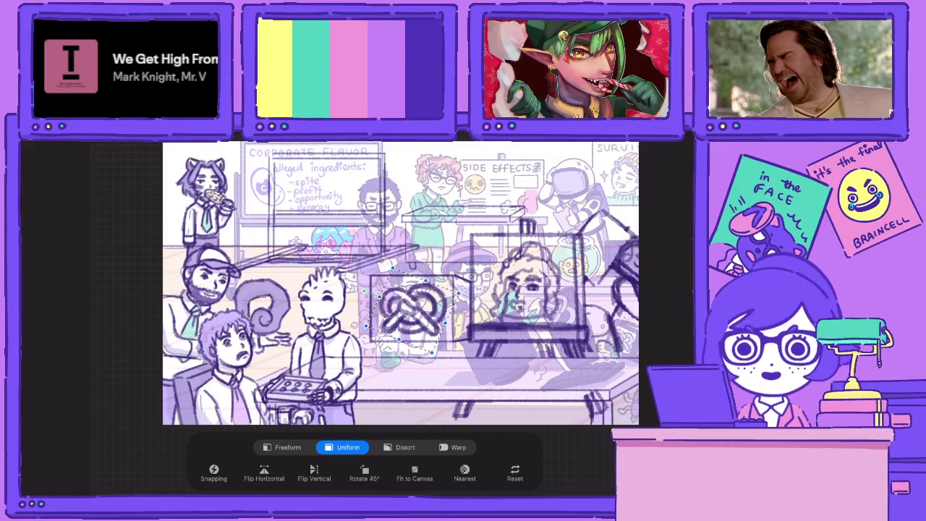
left_click_drag(364, 292, 362, 286)
key("l")
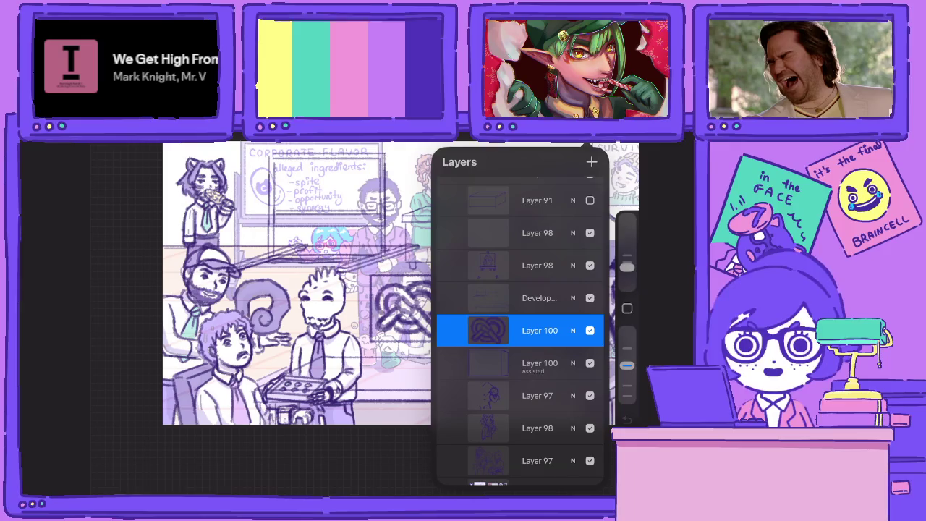
left_click(488, 329)
left_click(384, 417)
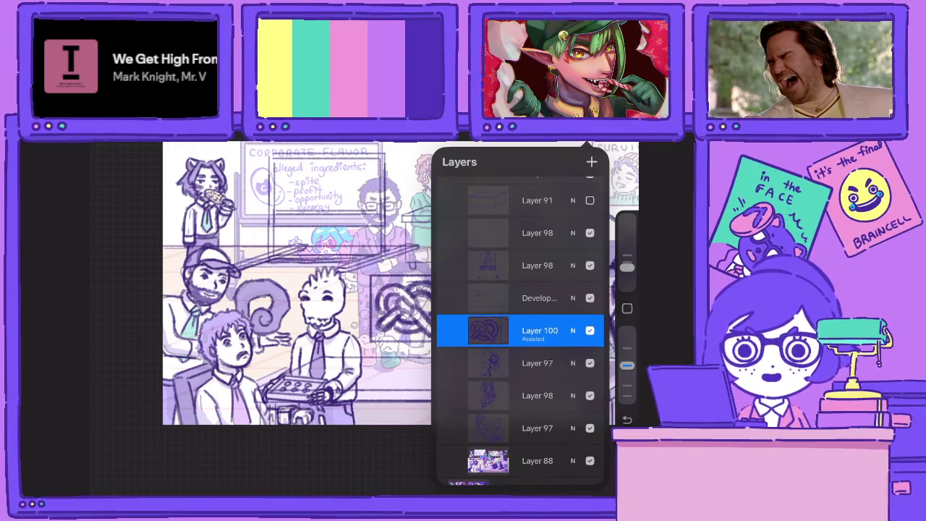
left_click(590, 460)
Move the pretzel up onto the box face and rotate it slightly clockwise
key("l")
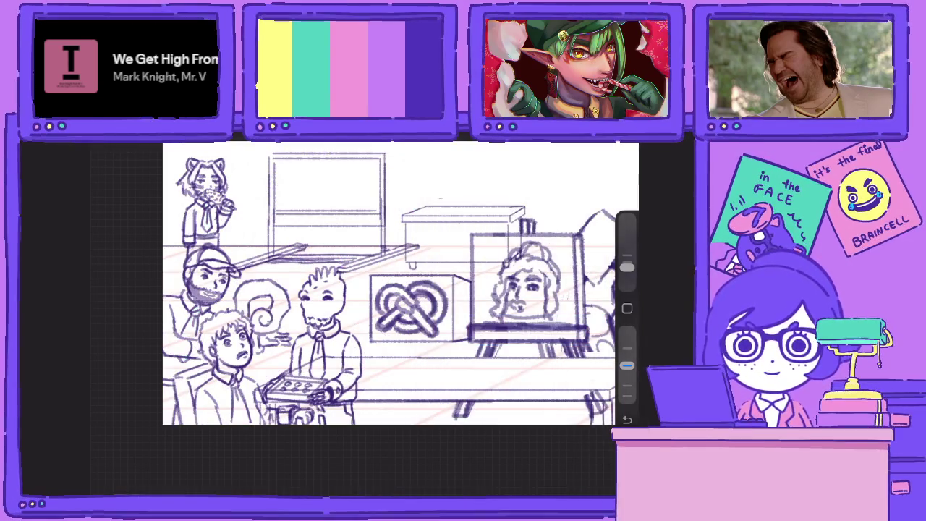
scroll(398, 289, "down", 3)
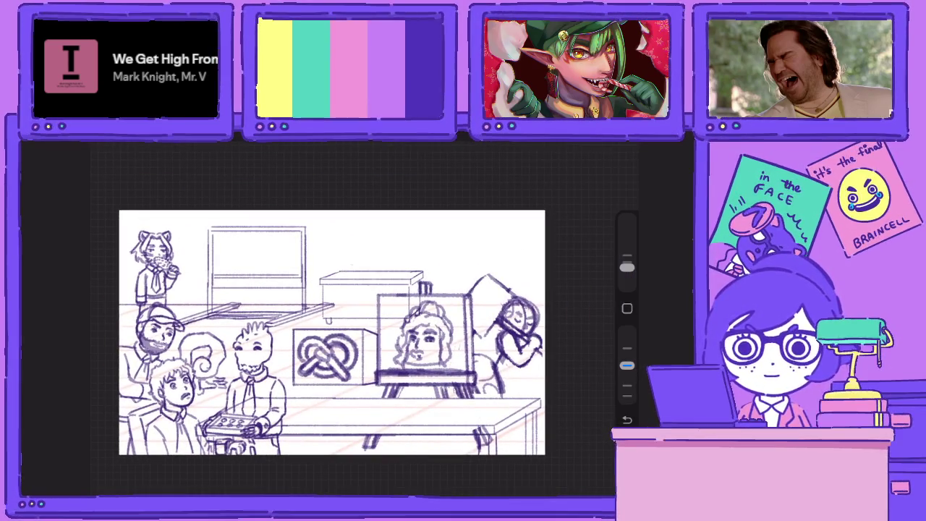
key("v")
left_click_drag(327, 355, 331, 339)
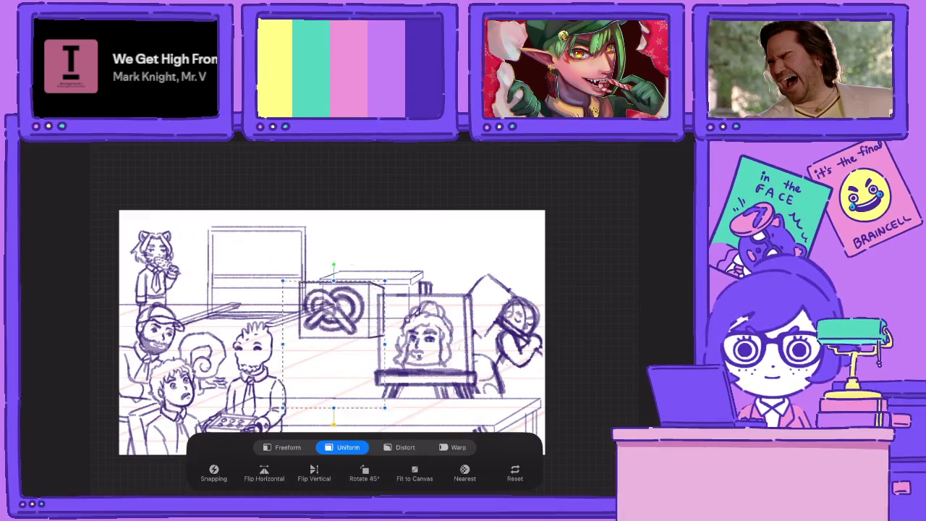
left_click_drag(331, 297, 336, 289)
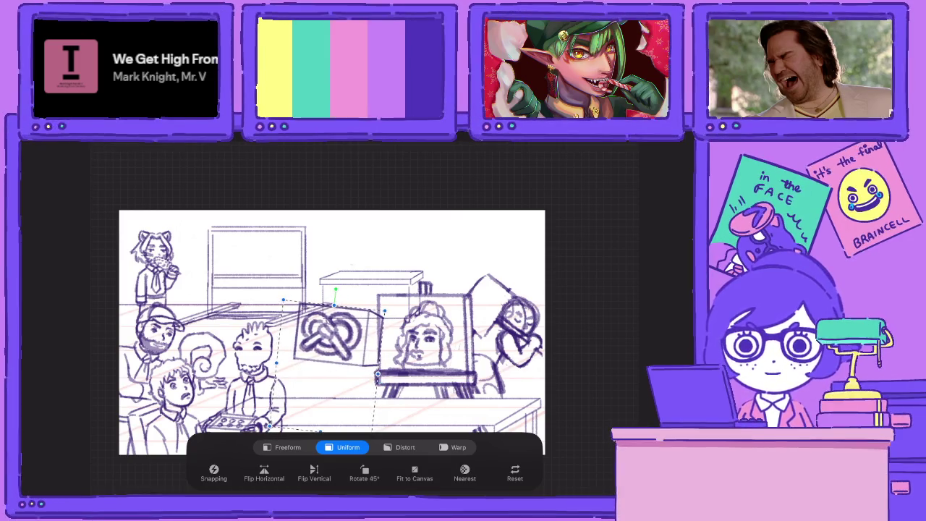
key("l")
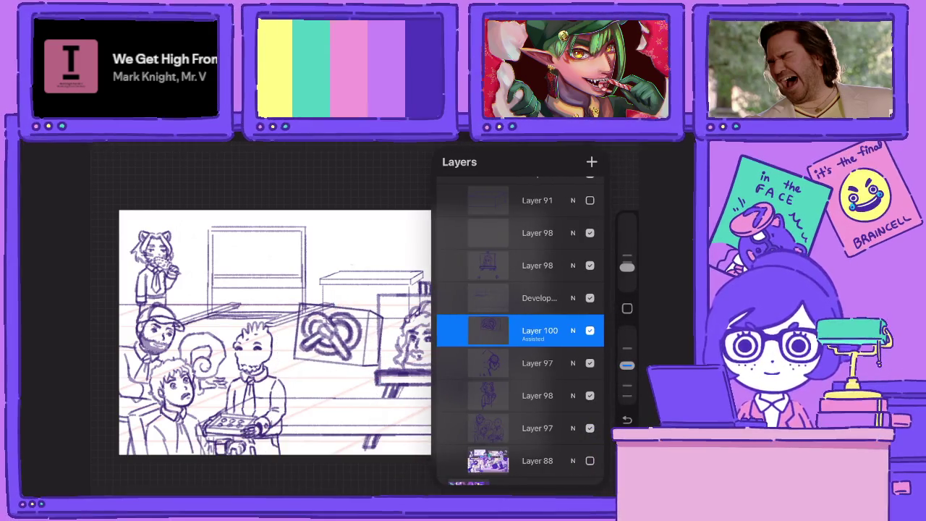
Nudge the easel portrait on its sketch layer slightly to the right
left_click(536, 363)
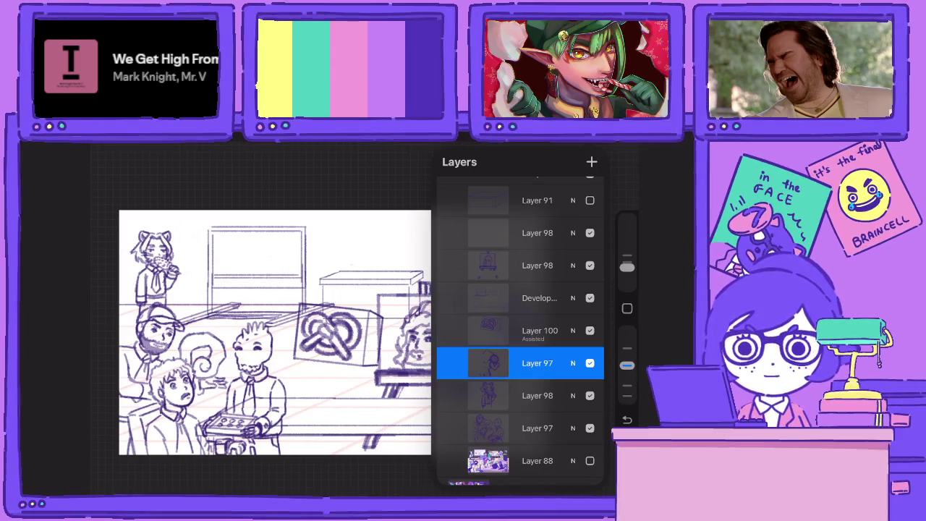
left_click(537, 329)
key("v")
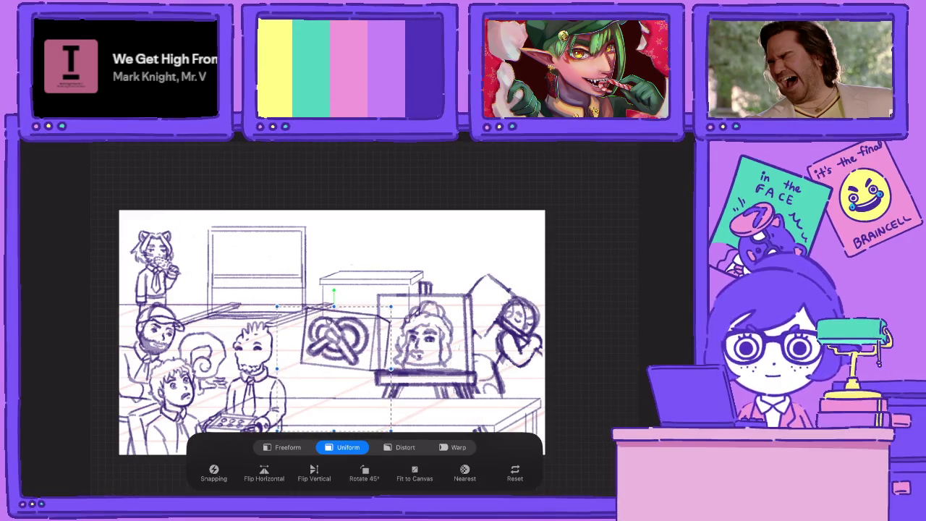
key("l")
left_click(536, 264)
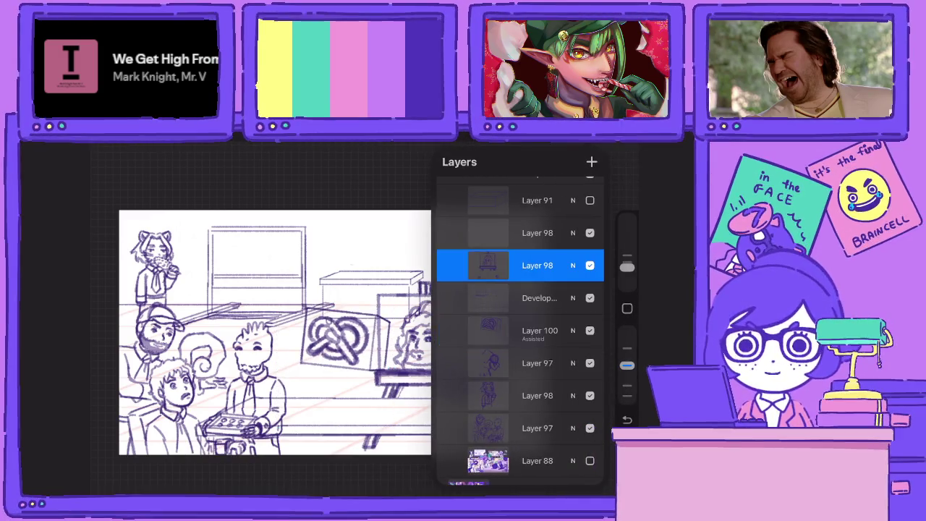
key("v")
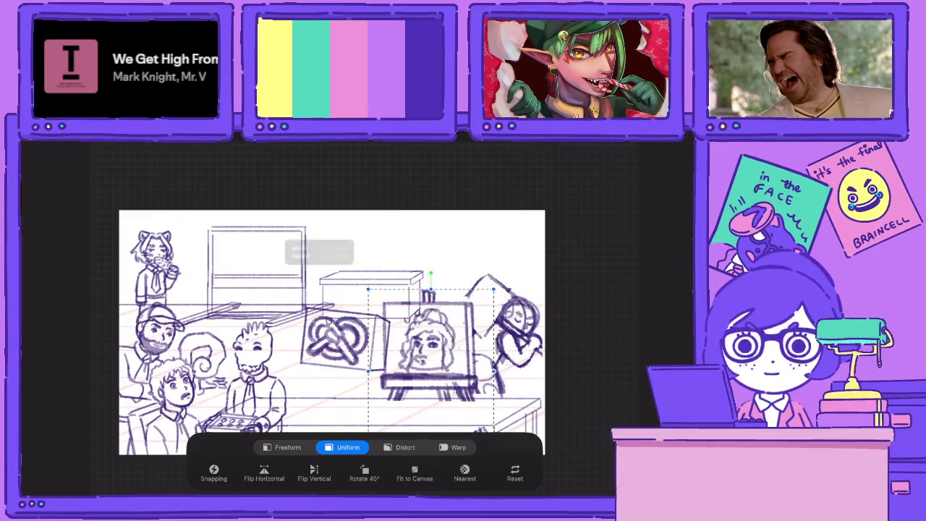
left_click_drag(430, 329, 437, 327)
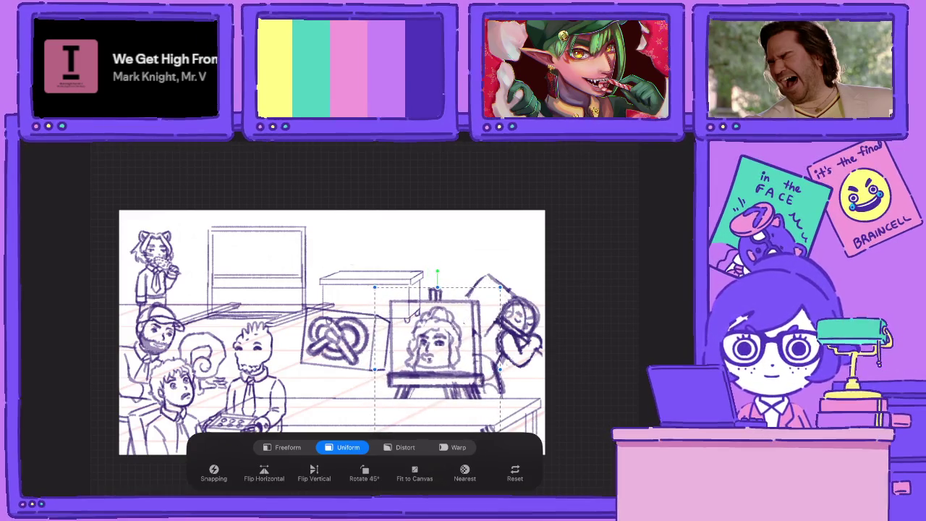
key("l")
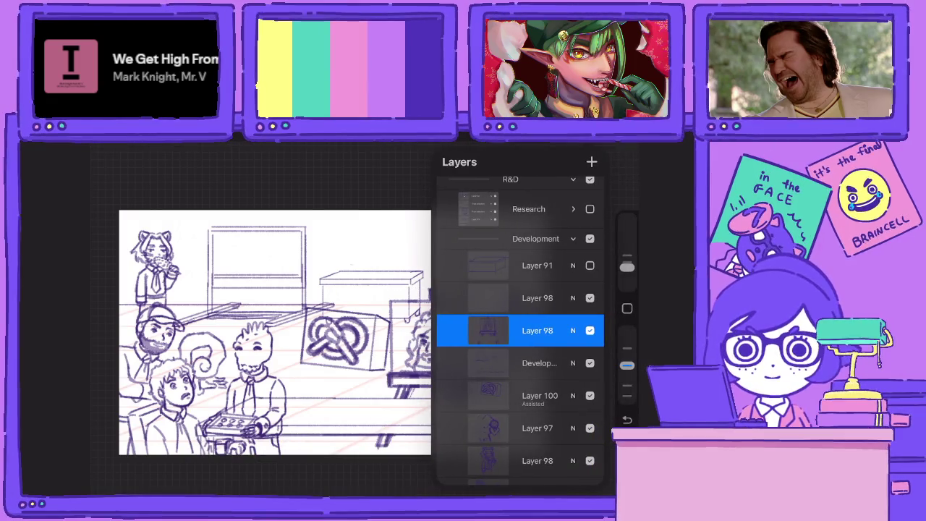
Reposition the pretzel sign on Layer 100 and commit the transform
left_click(539, 396)
key("v")
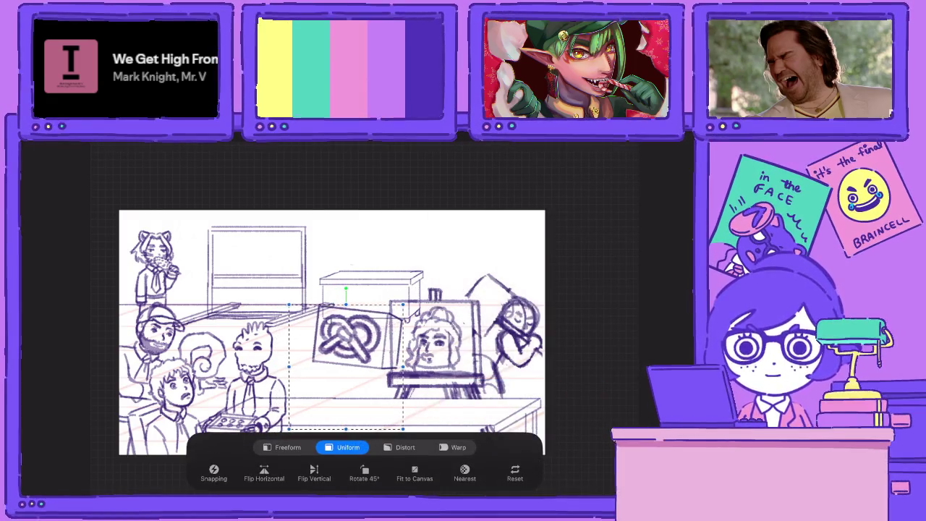
key("v")
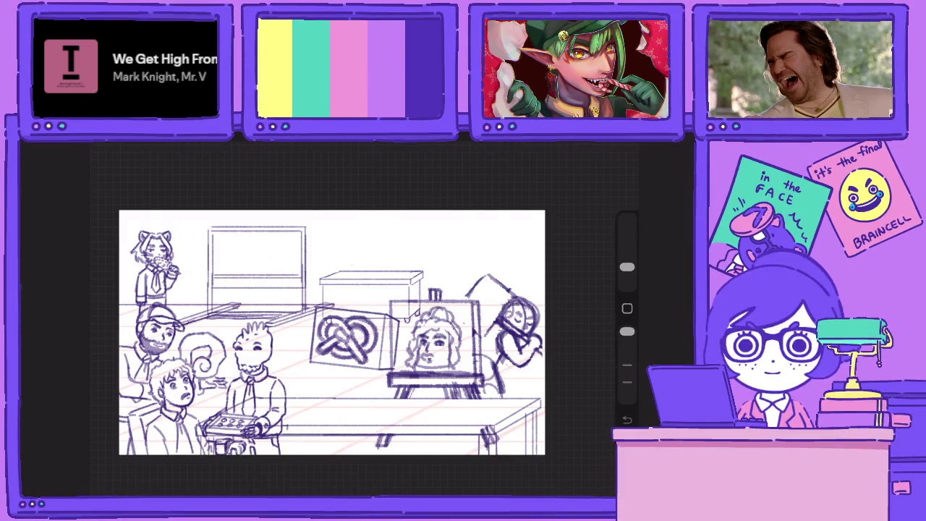
key("l")
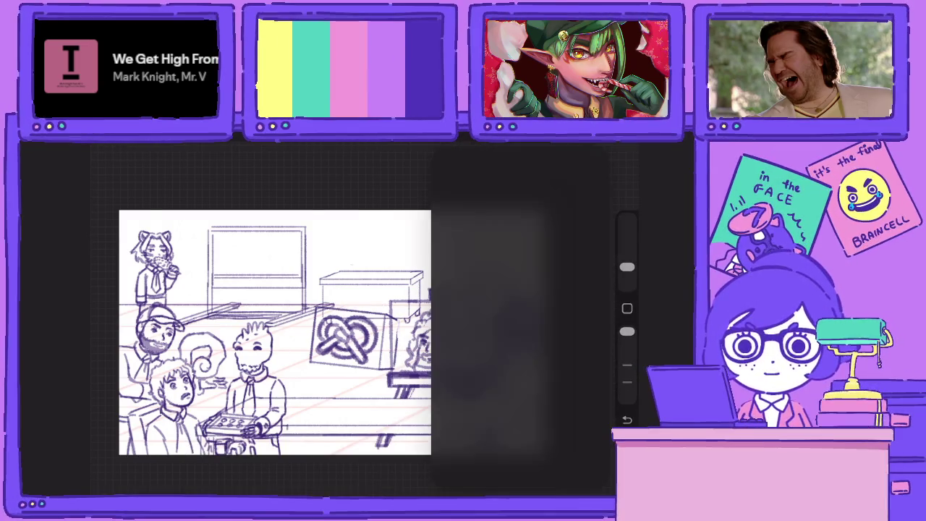
left_click(539, 330)
left_click(538, 331)
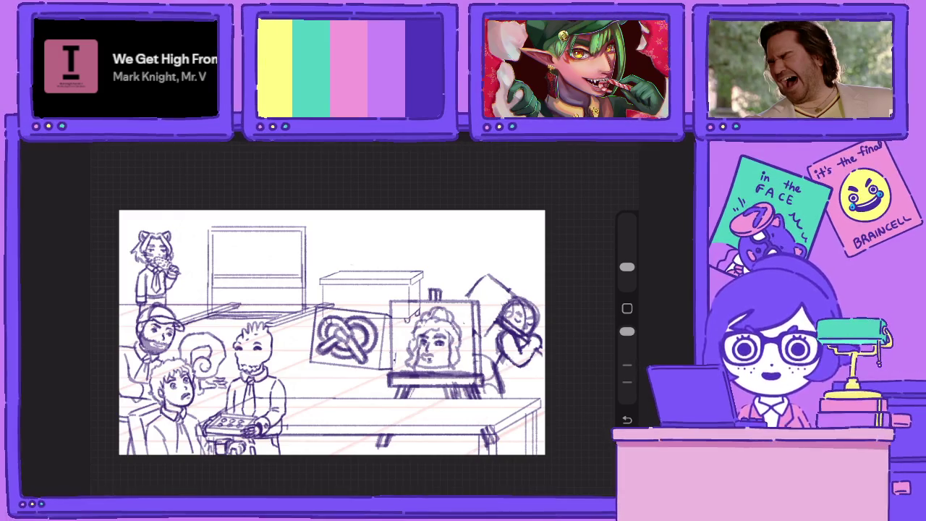
key("l")
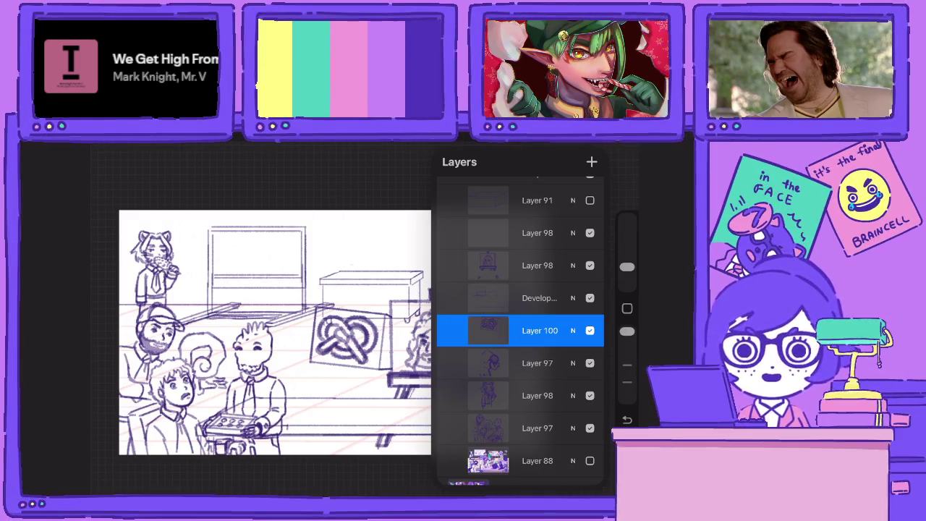
scroll(209, 340, "up", 3)
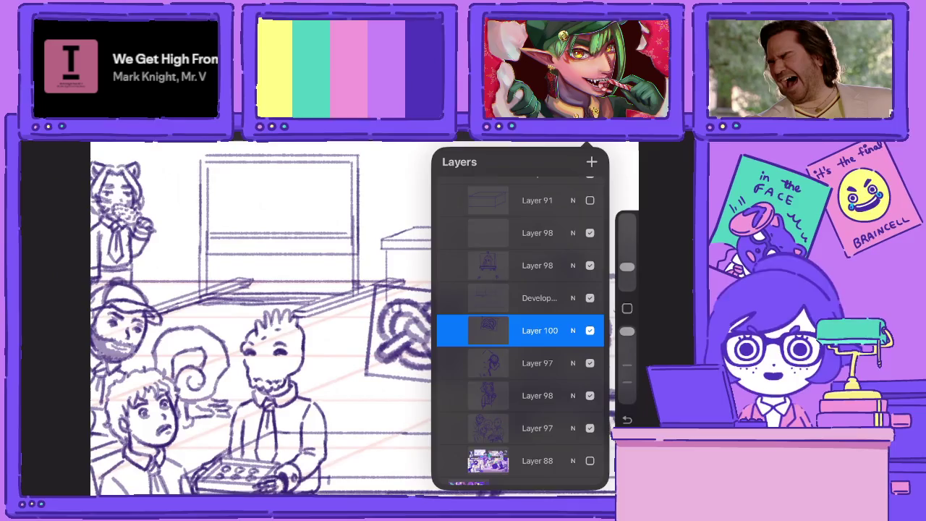
key("l")
scroll(521, 340, "up", 5)
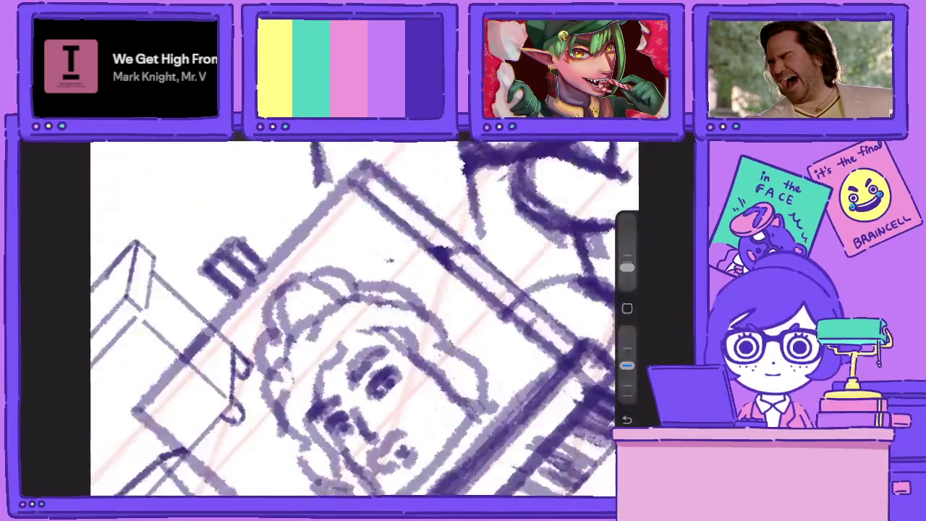
scroll(361, 318, "down", 2)
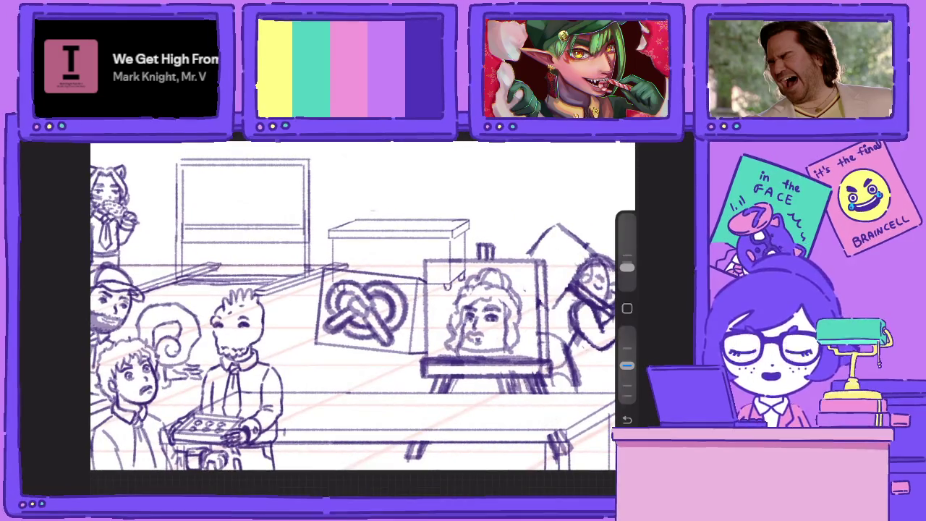
Redraw the easel canvas's right edge on Layer 98 with darker pencil strokes
left_click(537, 264)
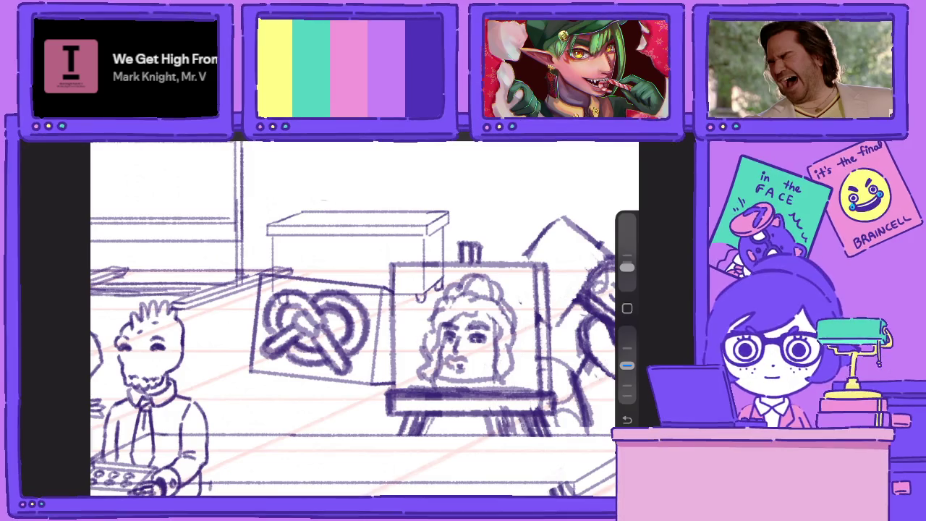
left_click_drag(533, 269, 532, 390)
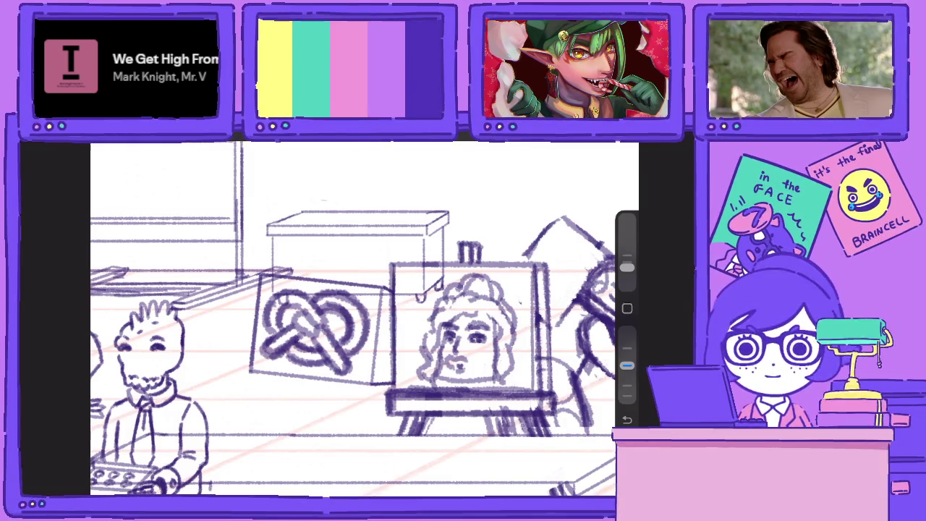
key("ctrl+z")
mouse_move(536, 263)
left_mouse_down()
mouse_move(538, 391)
mouse_move(546, 340)
mouse_move(548, 380)
left_mouse_up()
left_click_drag(550, 329, 551, 391)
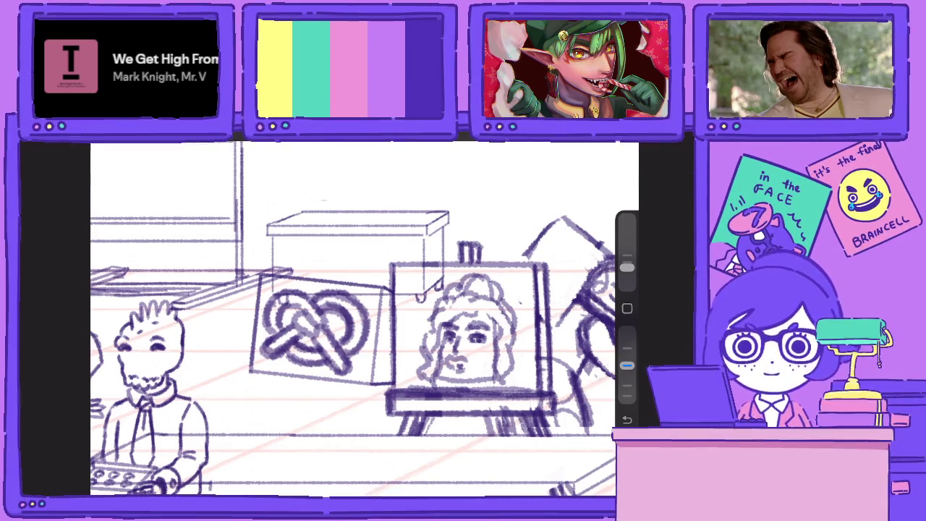
Raise the brush opacity and check the layers list
scroll(315, 333, "up", 5)
left_click_drag(626, 365, 626, 331)
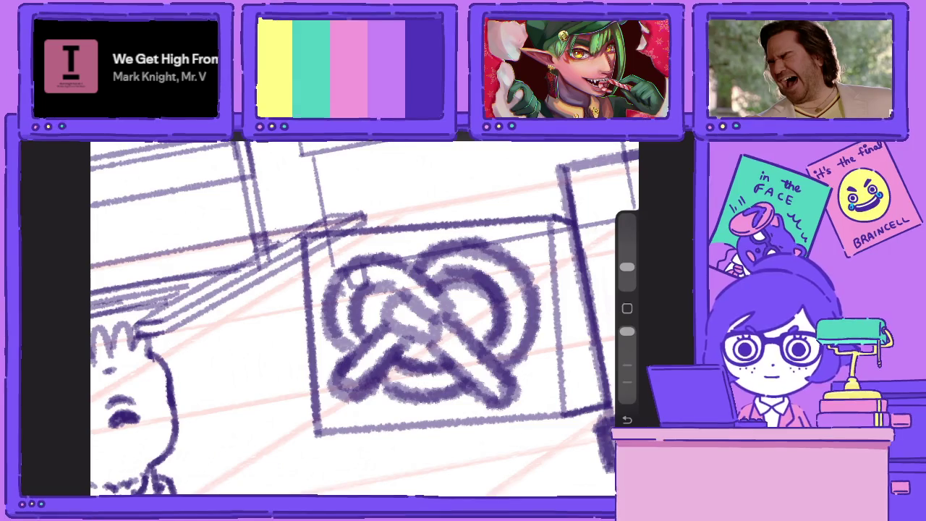
left_click(623, 145)
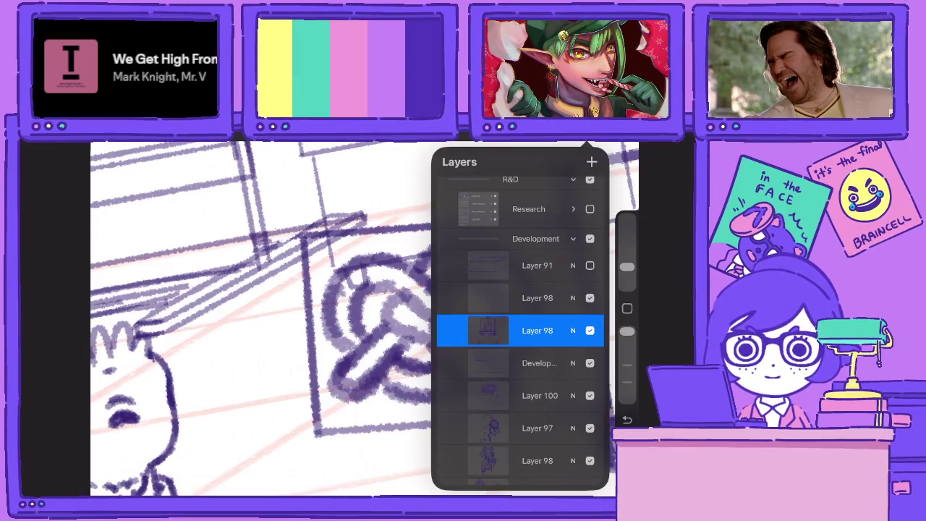
left_click(624, 145)
scroll(362, 318, "down", 5)
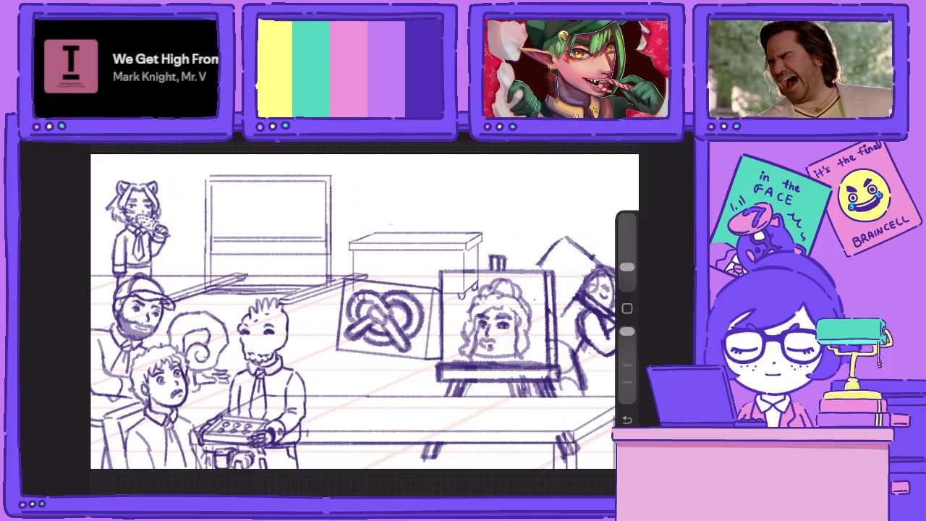
left_click(623, 145)
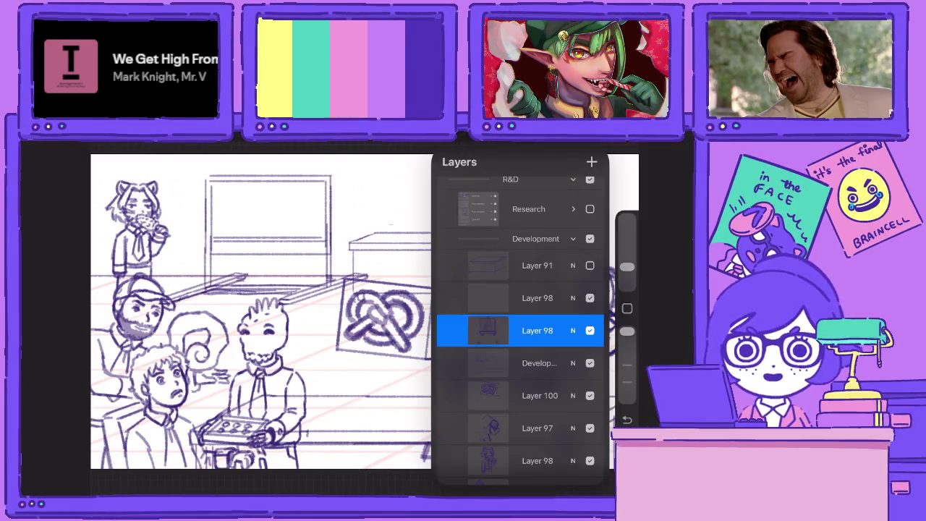
left_click(623, 144)
Select Layer 100 and shift the pretzel sign slightly down
left_click(623, 144)
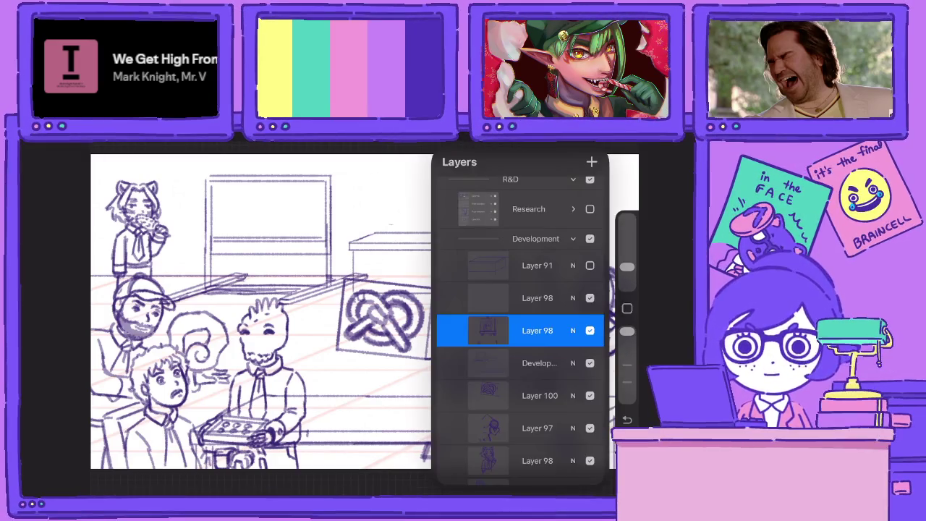
left_click(539, 396)
left_click(177, 145)
mouse_move(383, 319)
left_mouse_down()
mouse_move(384, 326)
mouse_move(381, 315)
left_mouse_up()
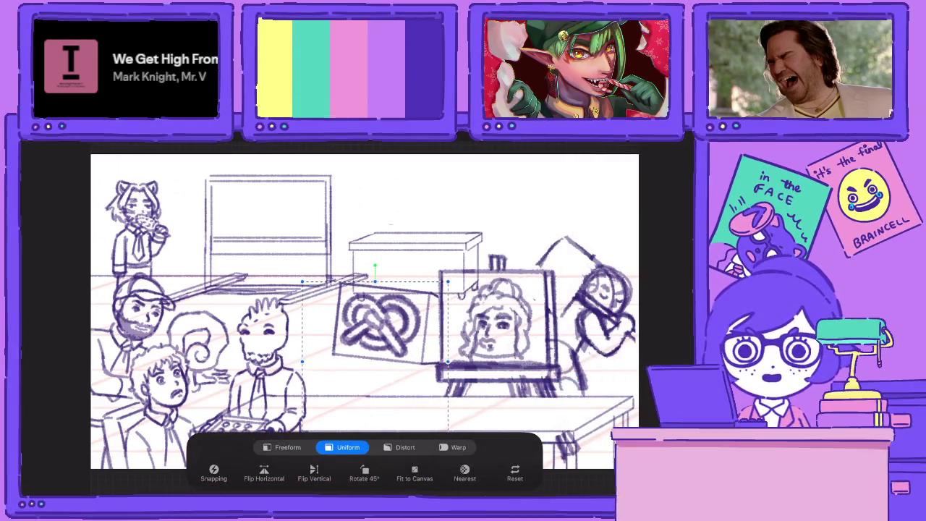
left_click(624, 145)
Try moving the pretzel sign down and left, then undo the move
scroll(289, 311, "up", 3)
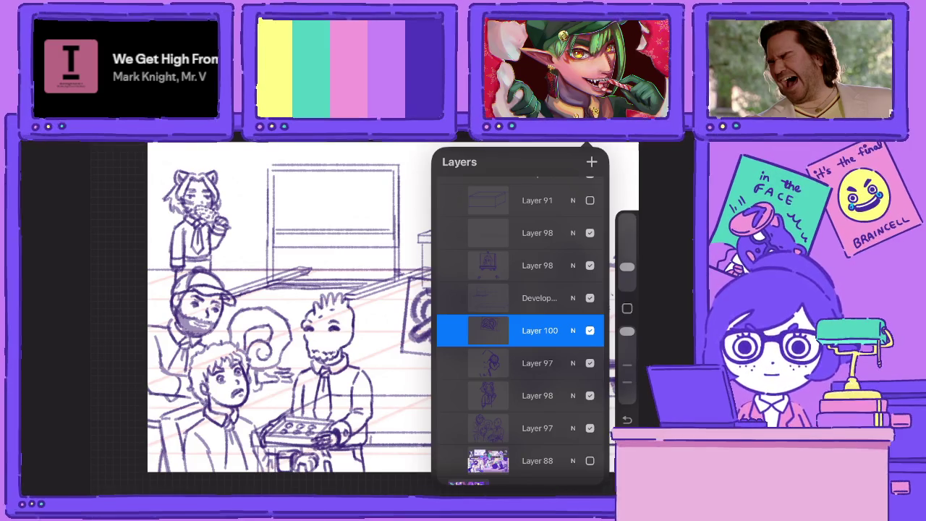
scroll(333, 343, "down", 3)
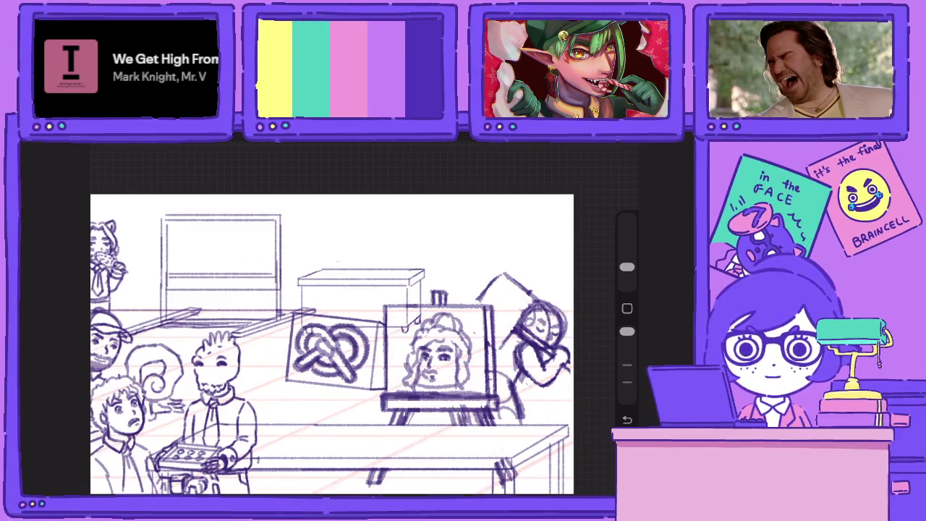
scroll(426, 307, "left", 3)
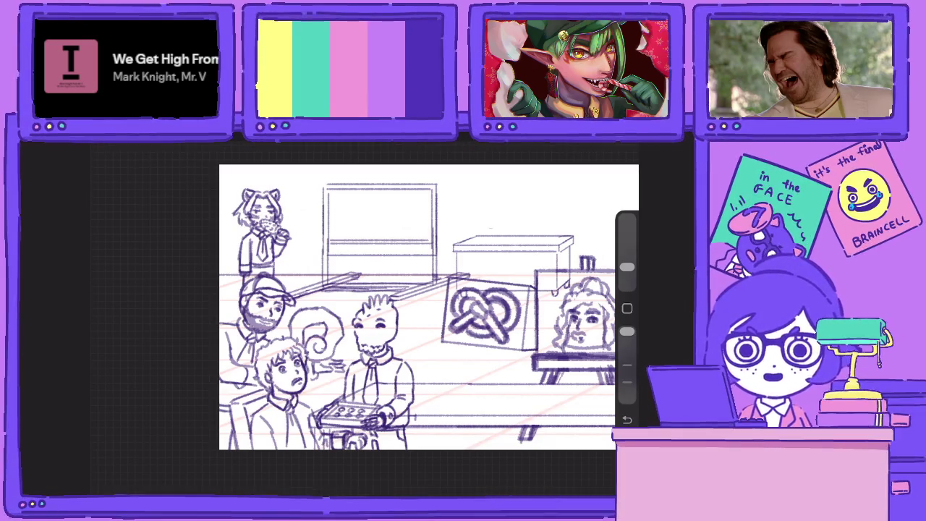
key("l")
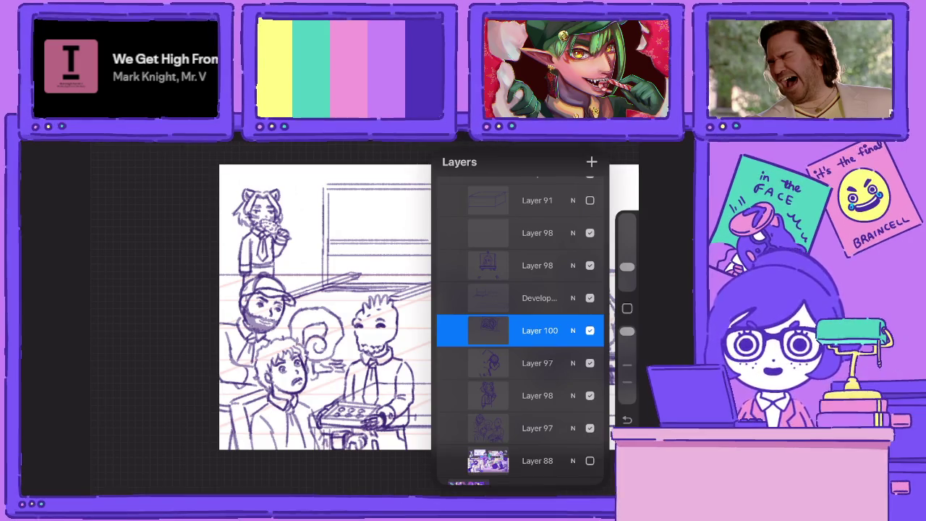
key("v")
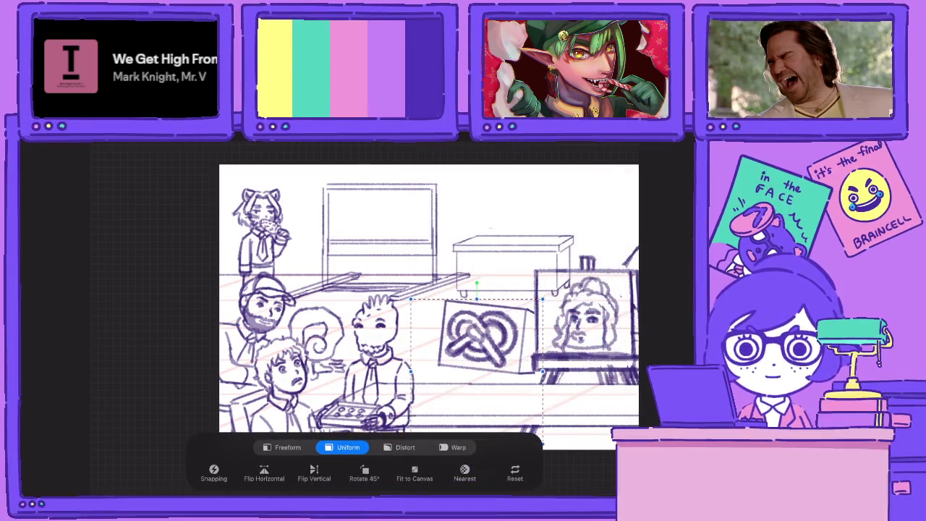
left_click_drag(477, 335, 463, 367)
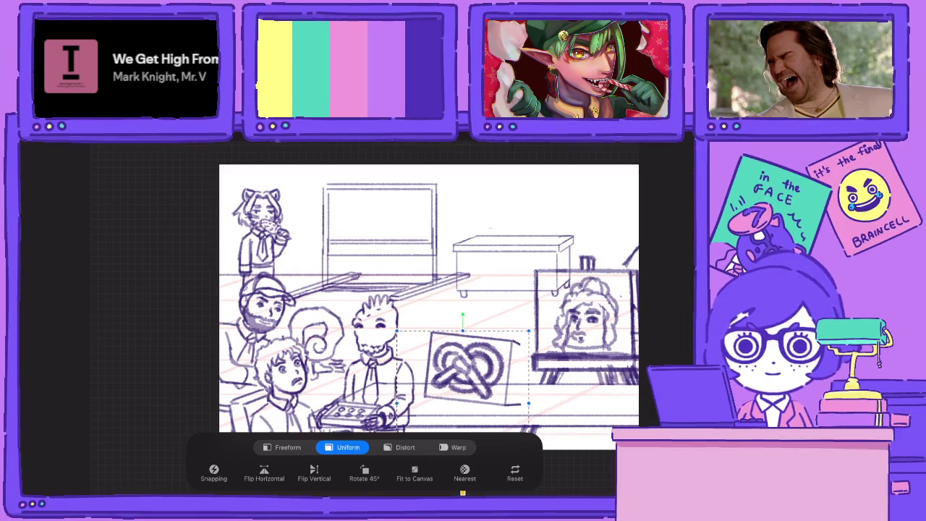
key("ctrl+z")
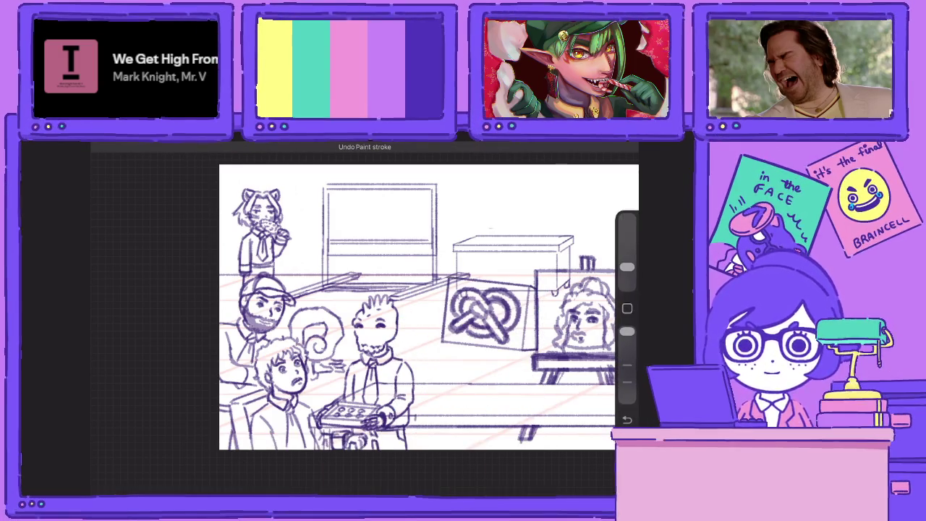
key("ctrl+z")
key("ctrl+z")
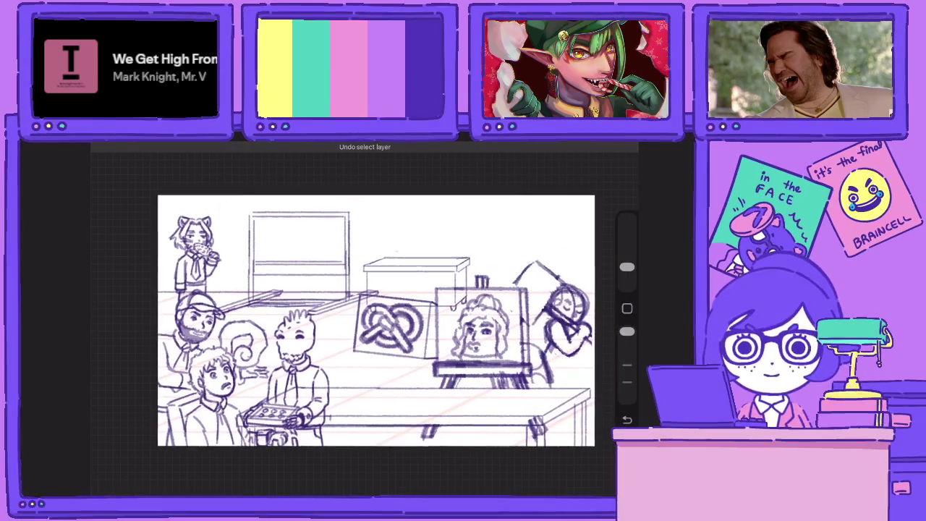
Enlarge, tilt and lower the pretzel sign, then switch to Layer 97
key("ctrl+shift+z")
key("ctrl+shift+z")
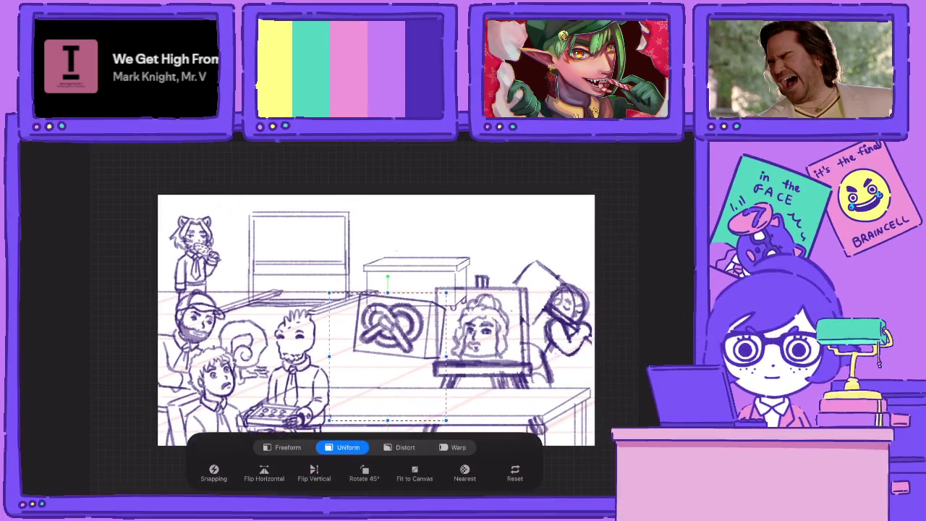
key("ctrl+shift+z")
left_click_drag(445, 391, 457, 399)
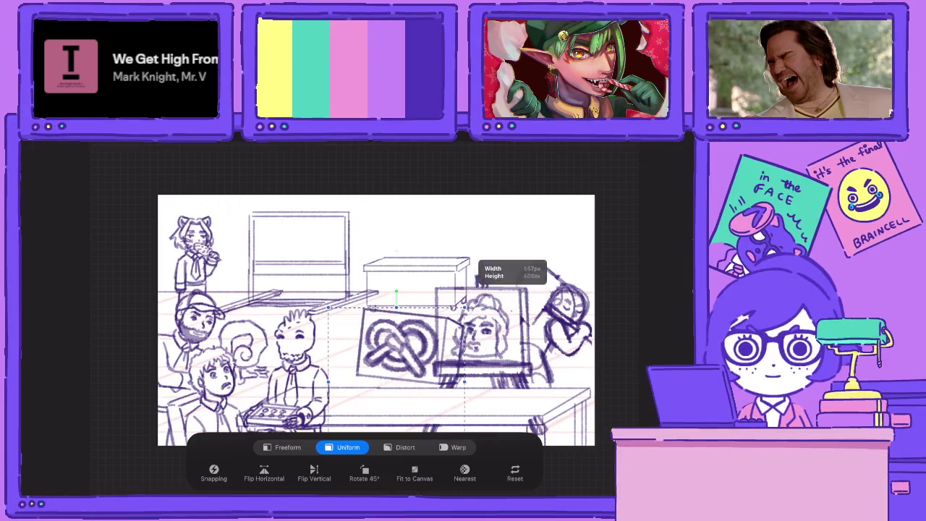
left_click_drag(391, 361, 388, 385)
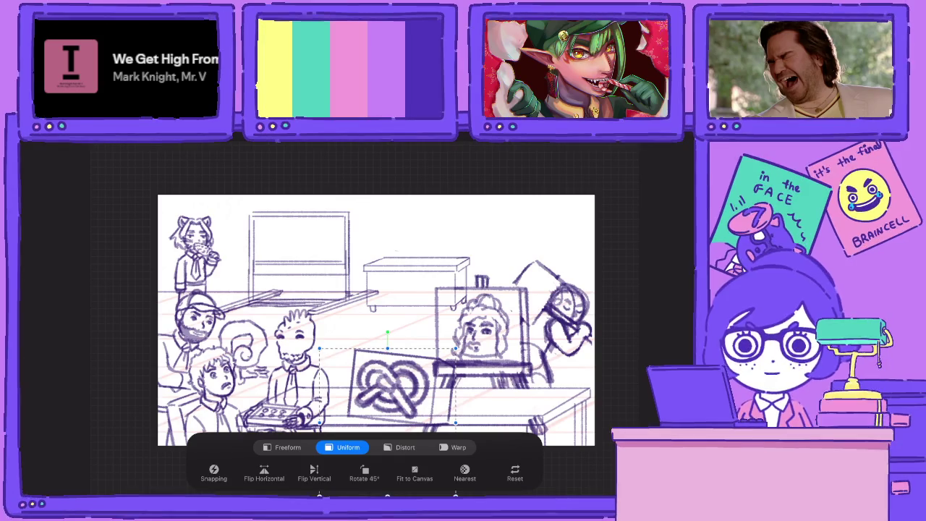
left_click(537, 363)
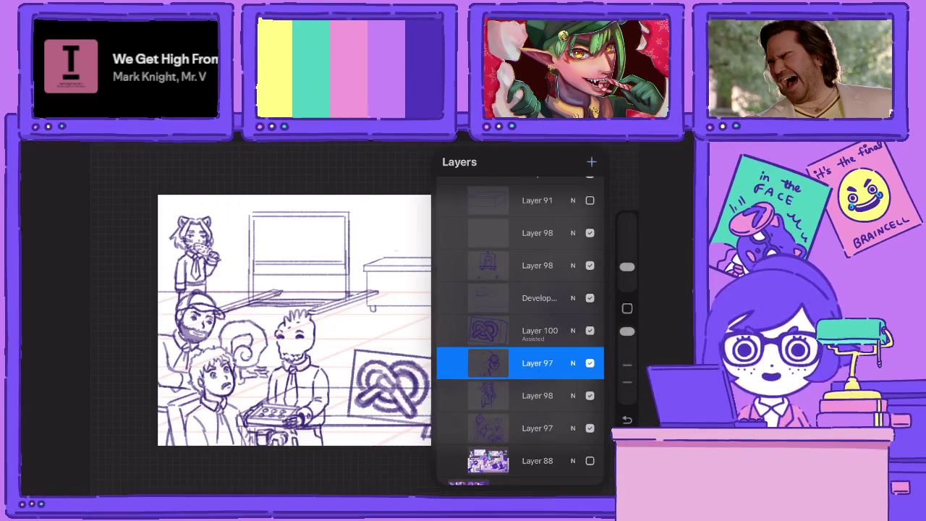
At lower brush opacity, draw a circle with cross guide lines over the back table
scroll(376, 290, "up", 3)
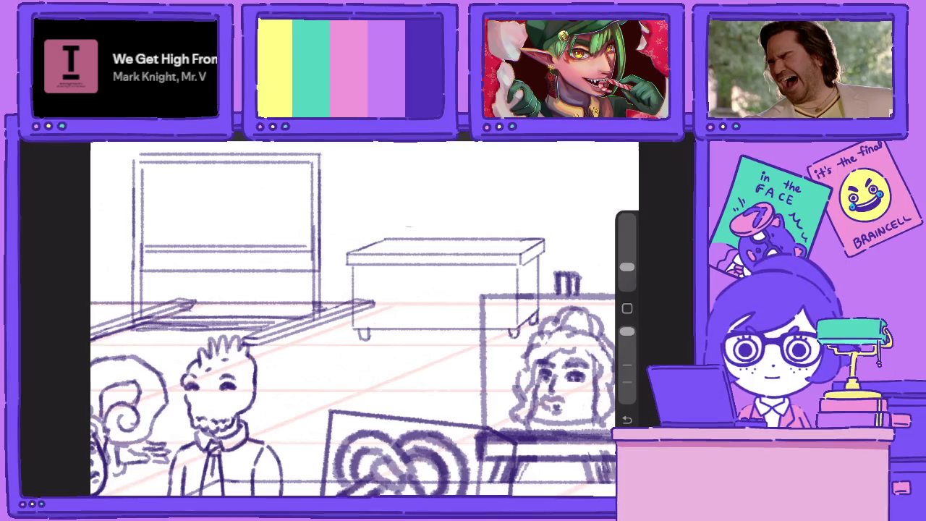
left_click_drag(626, 331, 627, 365)
mouse_move(426, 278)
left_mouse_down()
mouse_move(376, 322)
mouse_move(437, 290)
mouse_move(405, 276)
mouse_move(418, 360)
mouse_move(412, 276)
left_mouse_up()
mouse_move(440, 307)
left_mouse_down()
mouse_move(354, 315)
mouse_move(449, 299)
left_mouse_up()
left_click_drag(369, 330, 451, 337)
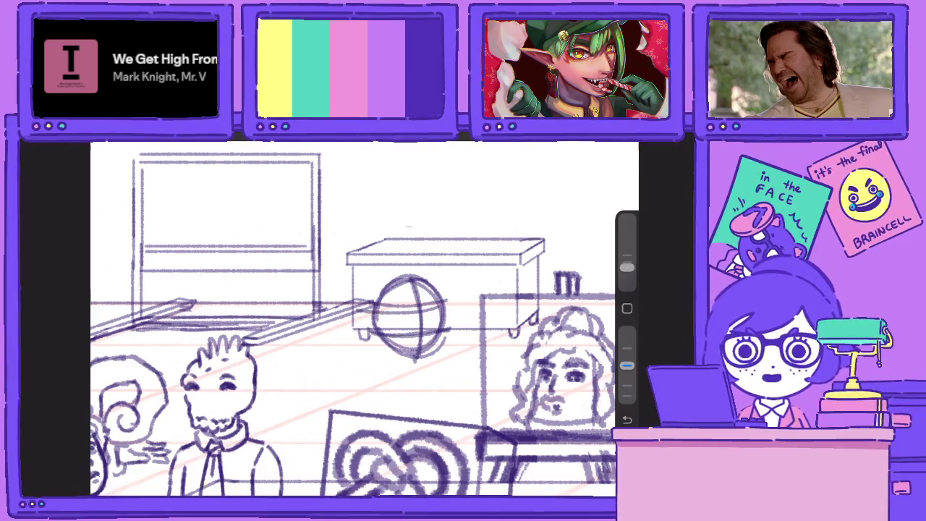
mouse_move(409, 277)
left_mouse_down()
mouse_move(434, 354)
mouse_move(394, 281)
mouse_move(379, 340)
left_mouse_up()
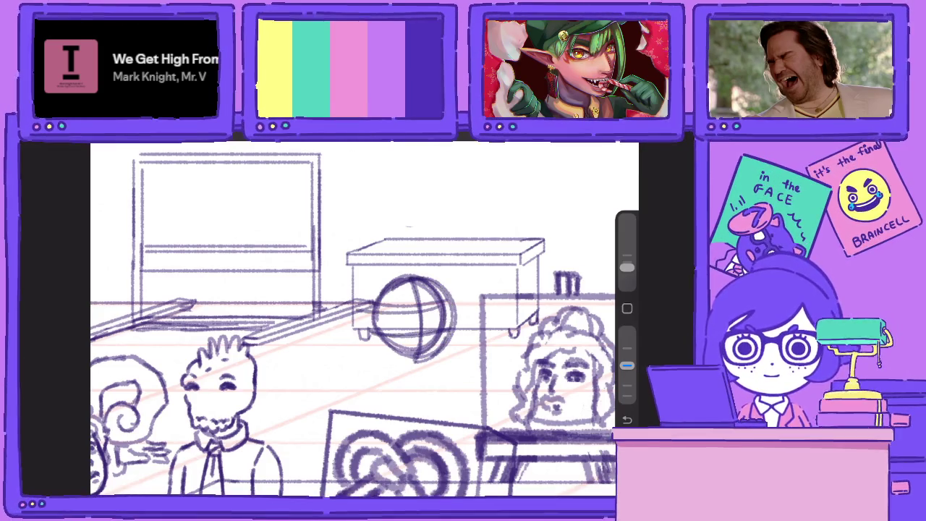
Retrace the circle's right, lower and left outline and darken its top edge
left_click_drag(443, 292, 438, 350)
left_click_drag(443, 316, 414, 366)
mouse_move(447, 340)
left_mouse_down()
mouse_move(405, 362)
mouse_move(371, 320)
left_mouse_up()
left_click_drag(368, 286, 373, 330)
mouse_move(398, 276)
left_mouse_down()
mouse_move(366, 333)
mouse_move(390, 277)
left_mouse_up()
left_click_drag(394, 274, 431, 272)
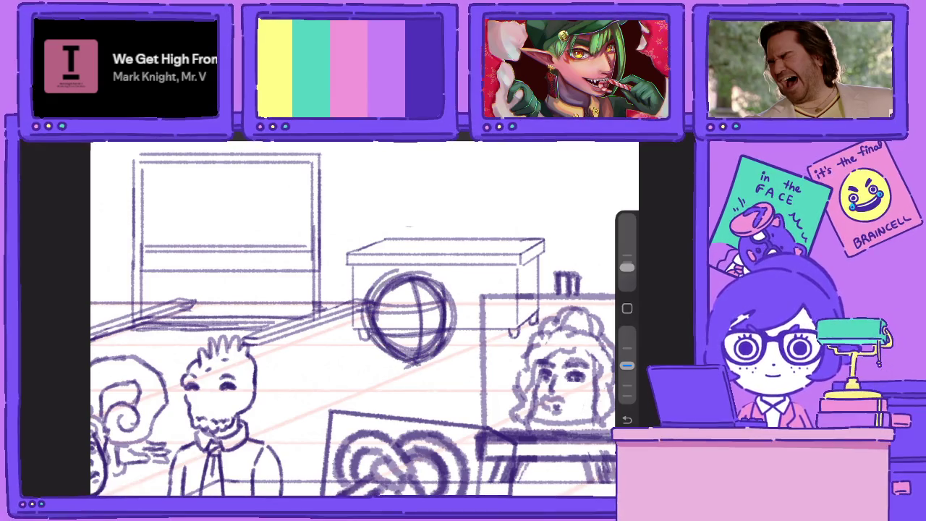
left_click_drag(627, 365, 626, 330)
Erase stray strokes on the circle's right and add dark strokes around and along its bottom
left_click_drag(454, 306, 449, 345)
mouse_move(454, 288)
left_mouse_down()
mouse_move(445, 350)
mouse_move(446, 301)
left_mouse_up()
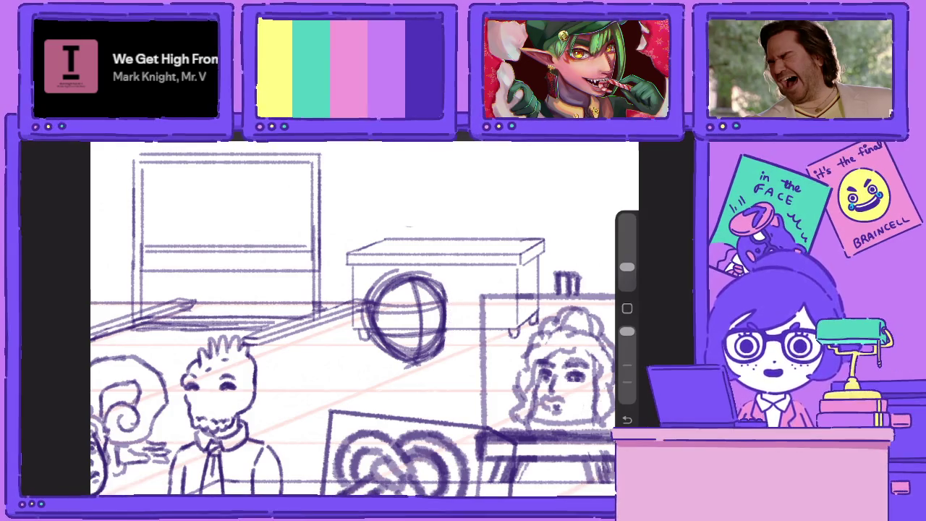
left_click_drag(626, 331, 627, 365)
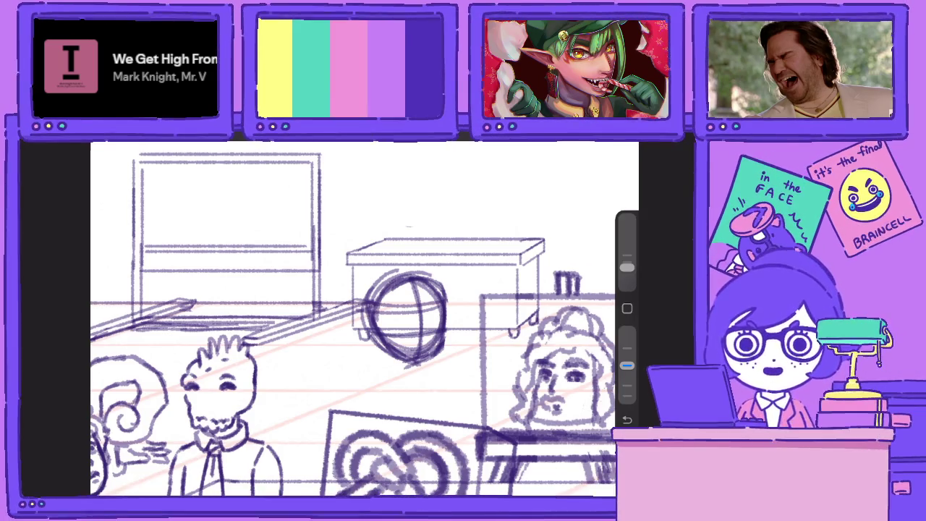
mouse_move(626, 365)
left_mouse_down()
mouse_move(626, 330)
mouse_move(626, 365)
left_mouse_up()
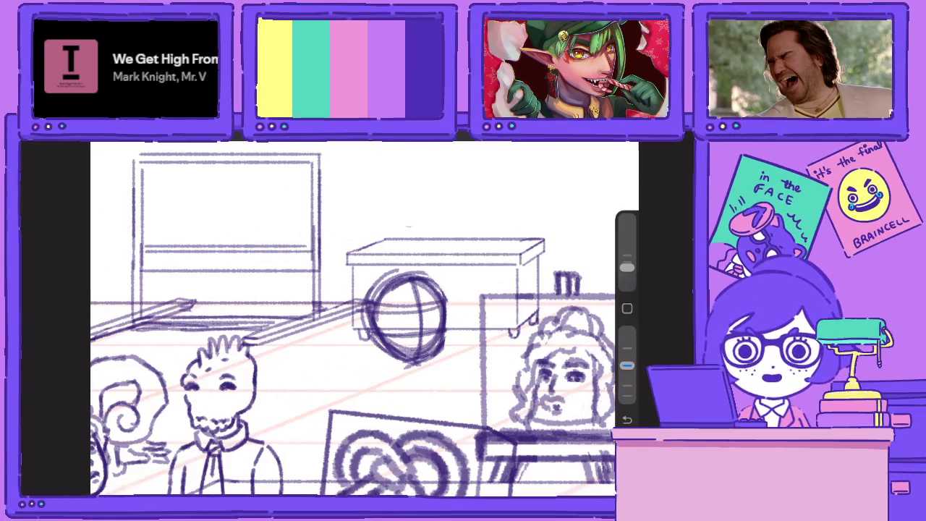
left_click_drag(444, 277, 430, 308)
left_click_drag(404, 274, 447, 312)
left_click_drag(353, 311, 443, 303)
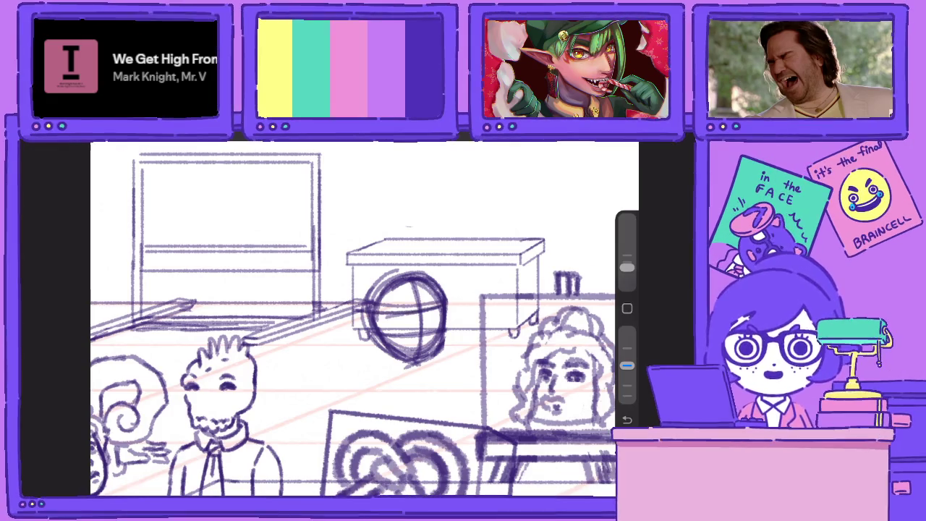
left_click_drag(379, 332, 443, 326)
left_click_drag(627, 365, 626, 331)
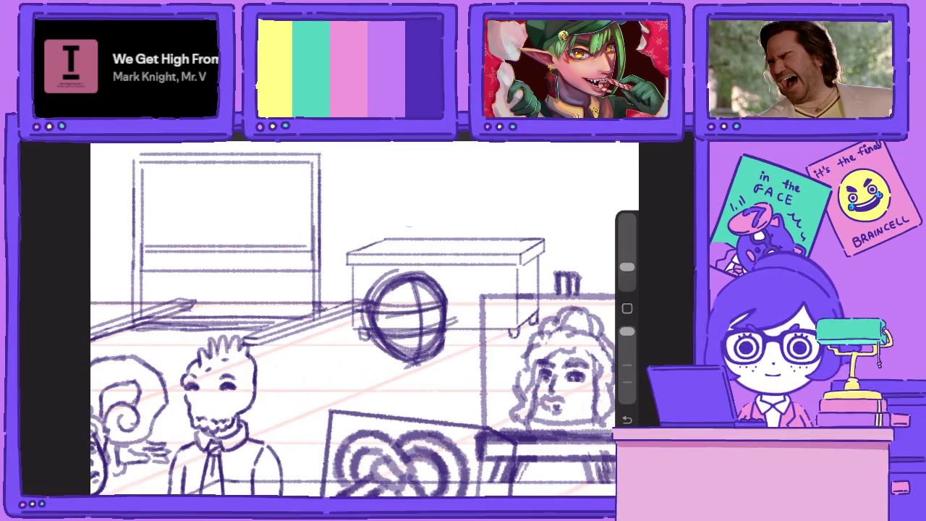
Erase inner lines, redraw the curve and cross line, and shade the circle's bottom and right edge
left_click_drag(418, 324, 418, 294)
mouse_move(423, 326)
left_mouse_down()
mouse_move(417, 354)
mouse_move(434, 357)
mouse_move(433, 302)
left_mouse_up()
left_click_drag(429, 303, 429, 338)
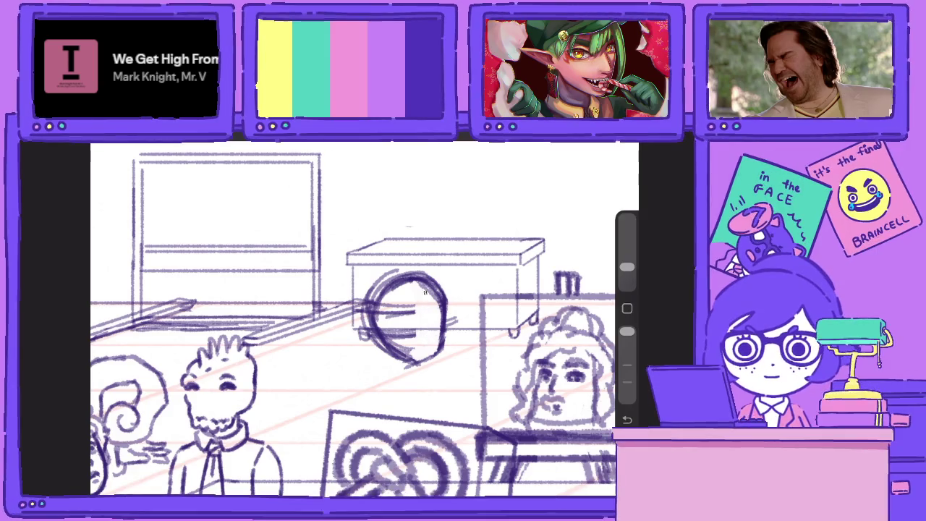
left_click_drag(627, 330, 626, 365)
left_click_drag(417, 280, 427, 360)
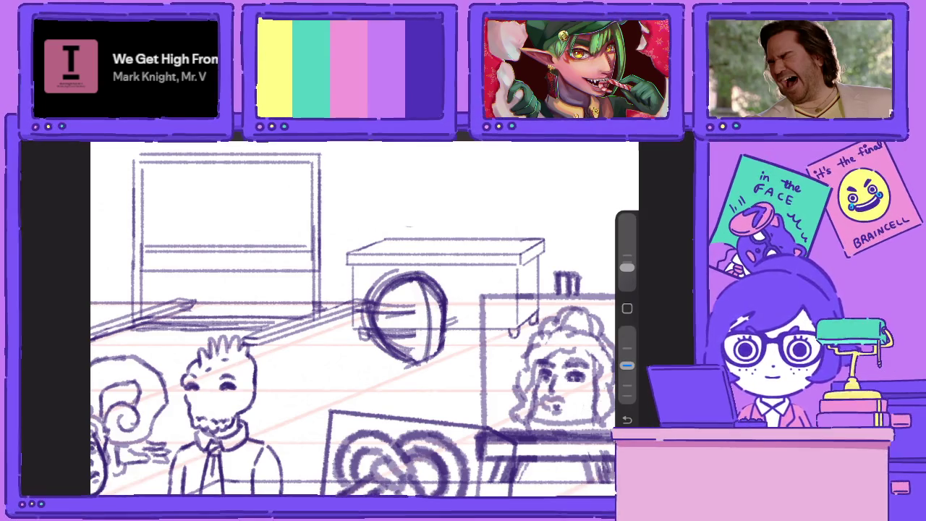
left_click_drag(377, 311, 439, 308)
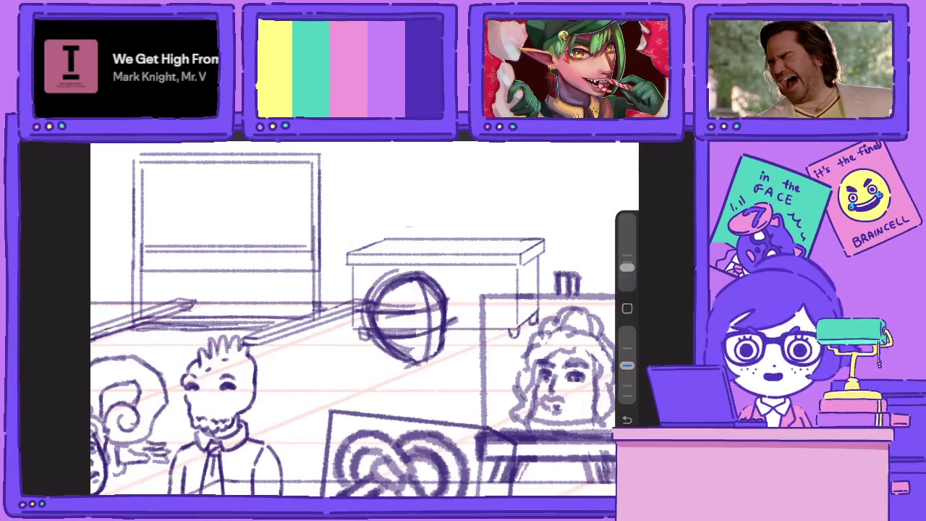
left_click_drag(391, 350, 438, 359)
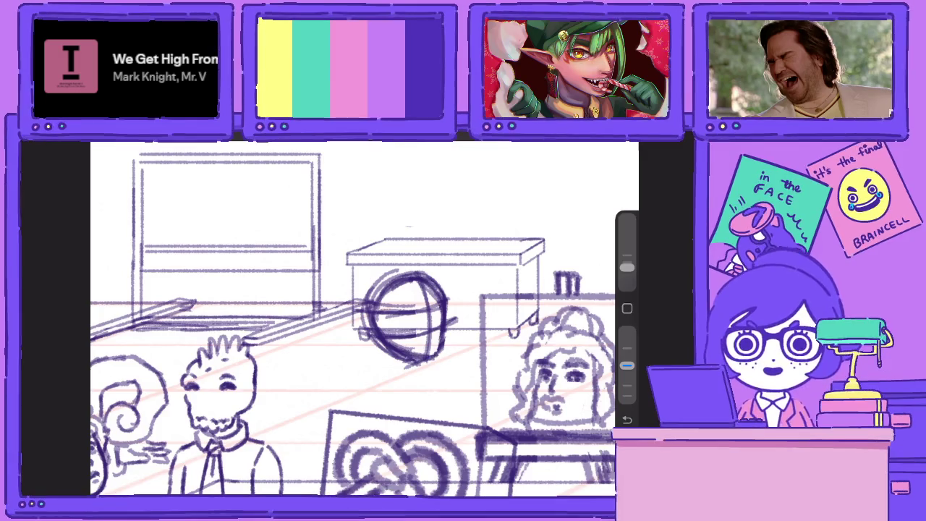
left_click_drag(442, 304, 433, 361)
left_click_drag(427, 281, 434, 345)
Draw a small oval below the circle with a short diagonal to its right
scroll(405, 318, "up", 3)
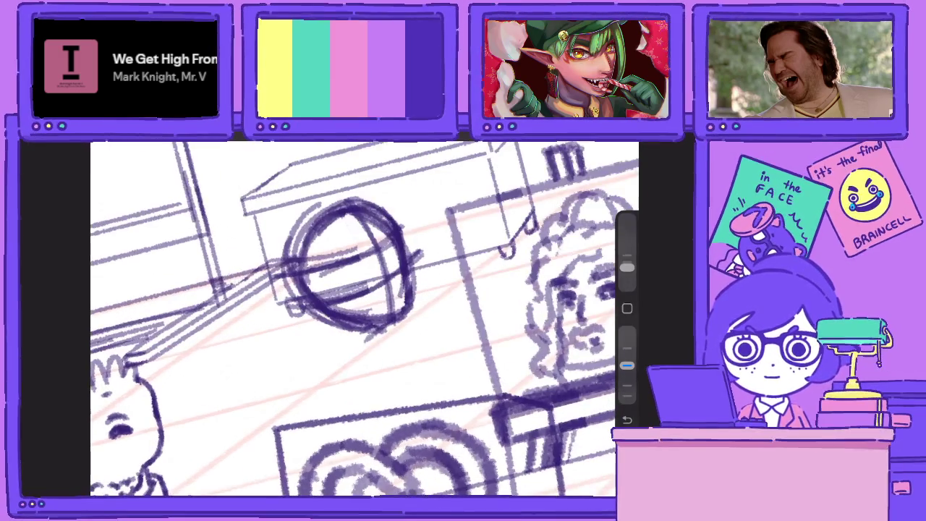
mouse_move(363, 362)
left_mouse_down()
mouse_move(375, 370)
mouse_move(354, 390)
left_mouse_up()
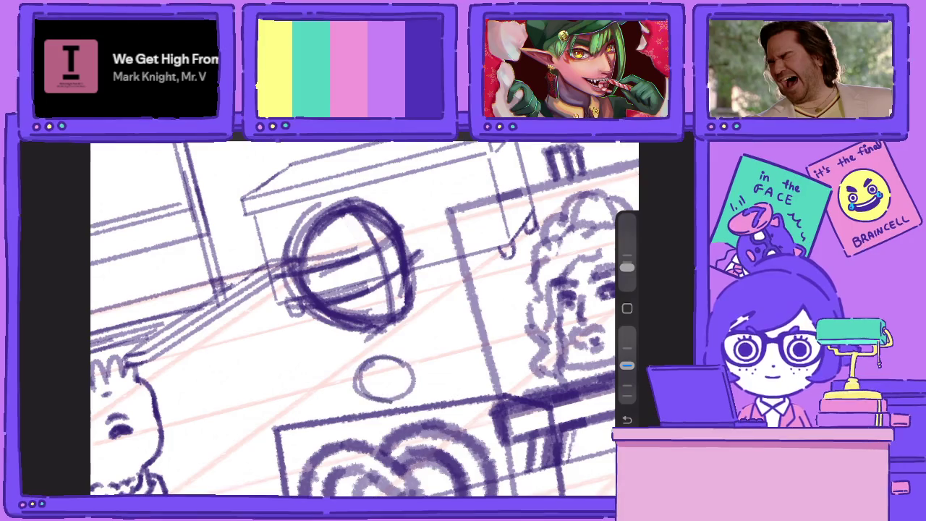
left_click_drag(391, 347, 416, 390)
mouse_move(362, 362)
left_mouse_down()
mouse_move(418, 378)
mouse_move(392, 395)
mouse_move(410, 369)
mouse_move(373, 354)
mouse_move(386, 350)
mouse_move(341, 360)
mouse_move(369, 397)
left_mouse_up()
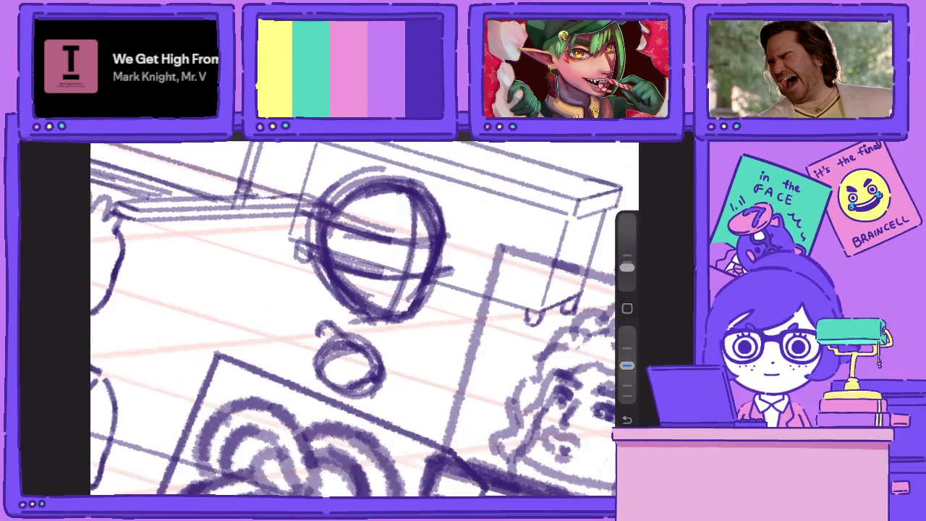
mouse_move(381, 334)
left_mouse_down()
mouse_move(441, 296)
mouse_move(382, 407)
left_mouse_up()
Sketch a small box with a slanted top and darken its left edges
left_click_drag(444, 295, 438, 392)
left_click_drag(444, 294, 383, 335)
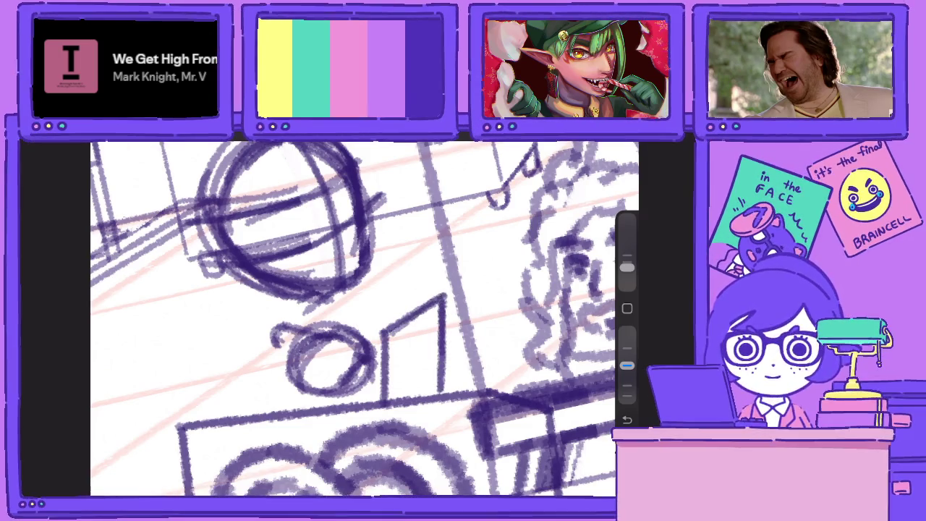
mouse_move(421, 305)
left_mouse_down()
mouse_move(432, 285)
mouse_move(387, 330)
mouse_move(377, 402)
left_mouse_up()
mouse_move(376, 325)
left_mouse_down()
mouse_move(375, 403)
mouse_move(410, 304)
mouse_move(433, 295)
mouse_move(384, 311)
left_mouse_up()
scroll(365, 319, "left", 4)
Add strokes below the circle and a diagonal and small circle left of the box, then view the whole scene
left_click_drag(438, 291, 436, 317)
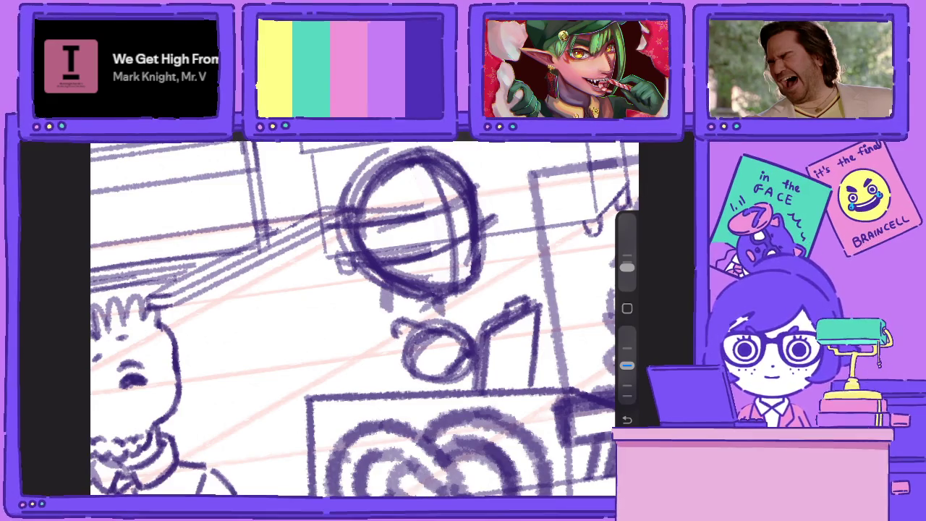
left_click_drag(409, 367, 397, 395)
left_click_drag(454, 373, 447, 402)
mouse_move(390, 311)
left_mouse_down()
mouse_move(333, 341)
mouse_move(344, 336)
mouse_move(326, 390)
left_mouse_up()
left_click_drag(318, 349, 330, 396)
left_click_drag(445, 303, 499, 319)
scroll(354, 318, "down", 5)
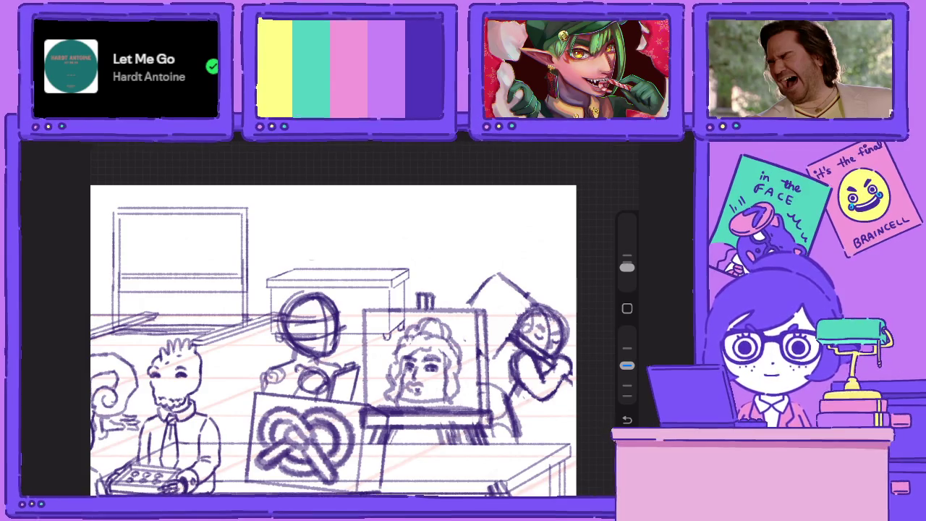
scroll(332, 340, "up", 3)
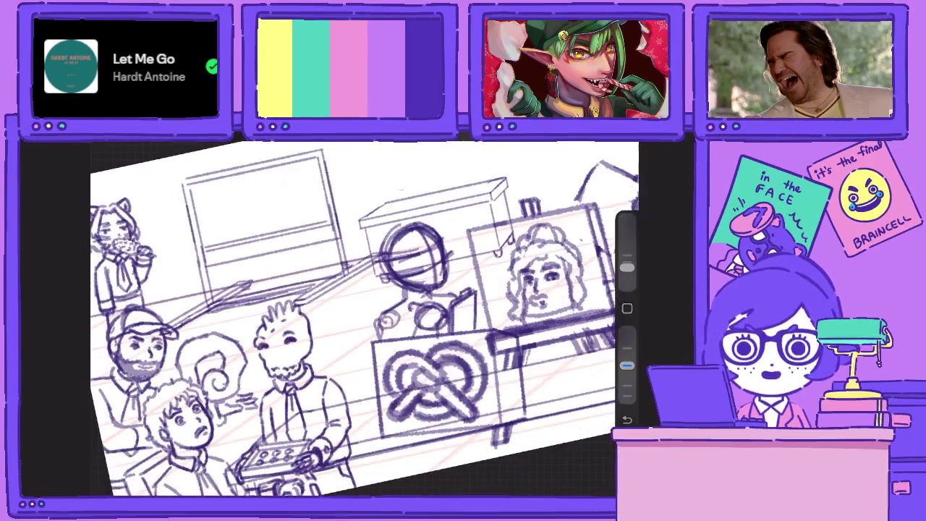
scroll(333, 340, "up", 2)
Sketch a new circle to the left of the first head
key("l")
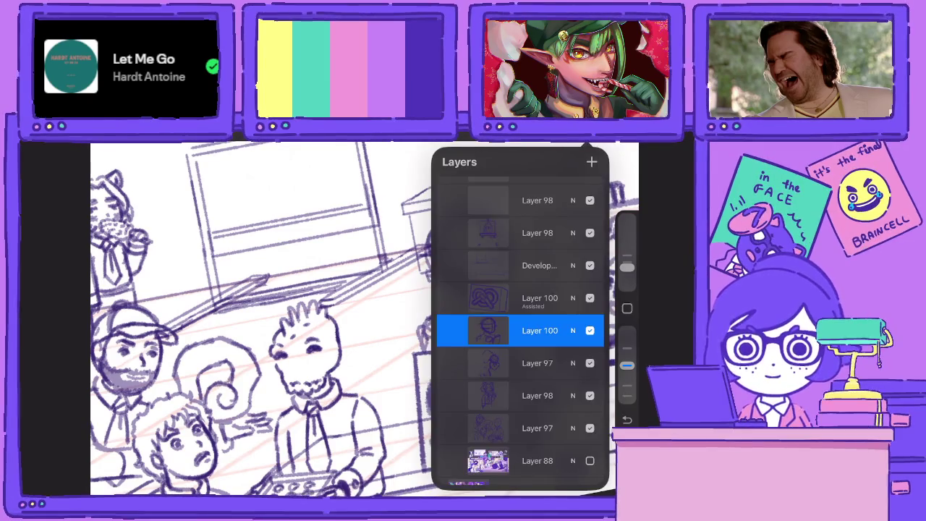
scroll(361, 318, "up", 2)
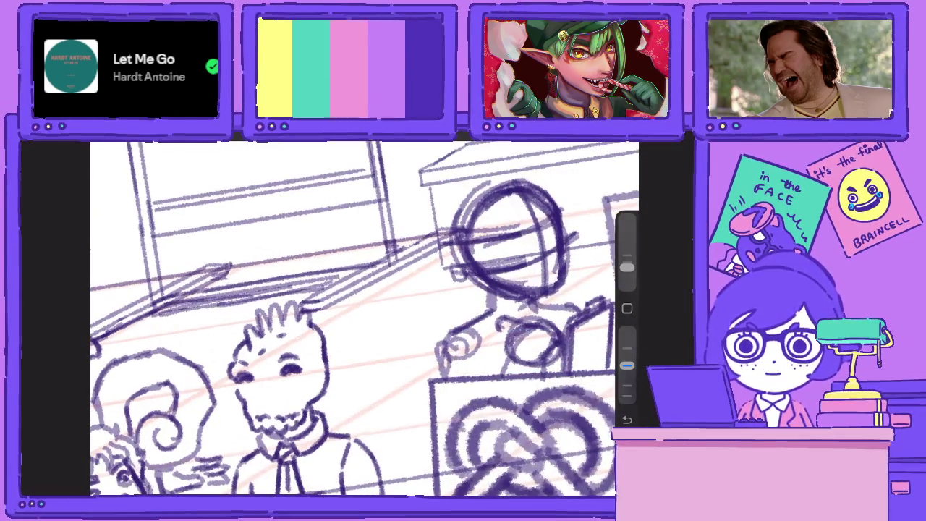
left_click_drag(369, 223, 334, 318)
left_click_drag(427, 250, 340, 311)
left_click_drag(420, 217, 427, 311)
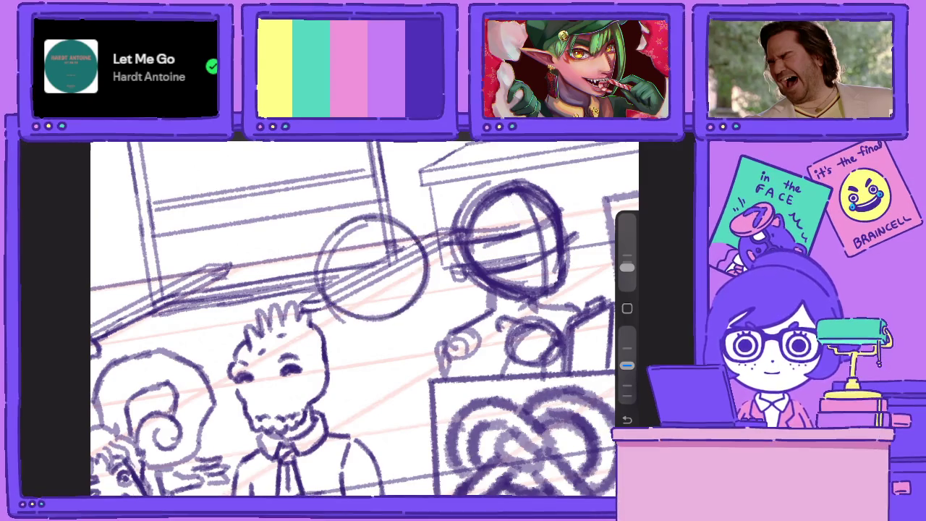
left_click_drag(391, 214, 434, 318)
Add cross guide lines to the new circle and darken its outline
left_click_drag(365, 217, 381, 318)
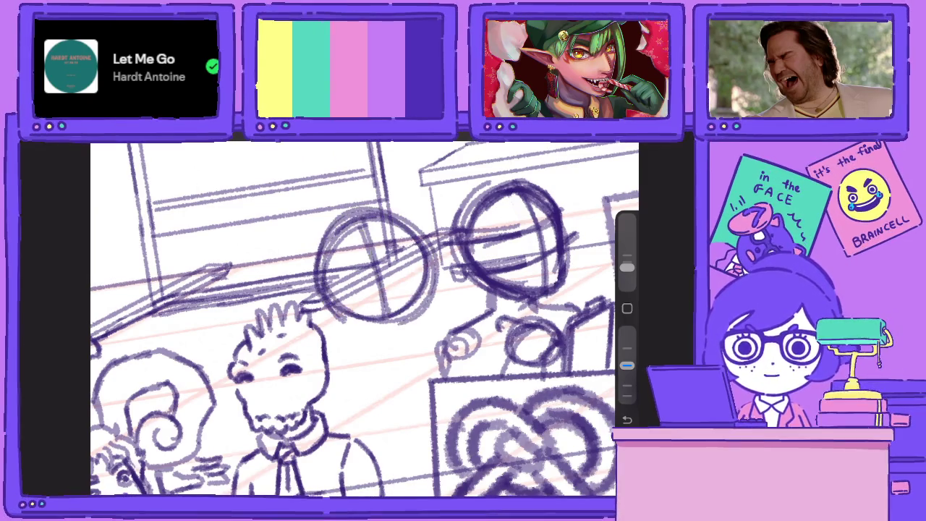
mouse_move(407, 243)
left_mouse_down()
mouse_move(330, 265)
mouse_move(434, 293)
mouse_move(340, 304)
left_mouse_up()
mouse_move(418, 304)
left_mouse_down()
mouse_move(365, 214)
mouse_move(318, 318)
left_mouse_up()
left_click_drag(401, 221, 433, 322)
left_click_drag(365, 209, 325, 307)
mouse_move(315, 255)
left_mouse_down()
mouse_move(398, 329)
mouse_move(428, 257)
left_mouse_up()
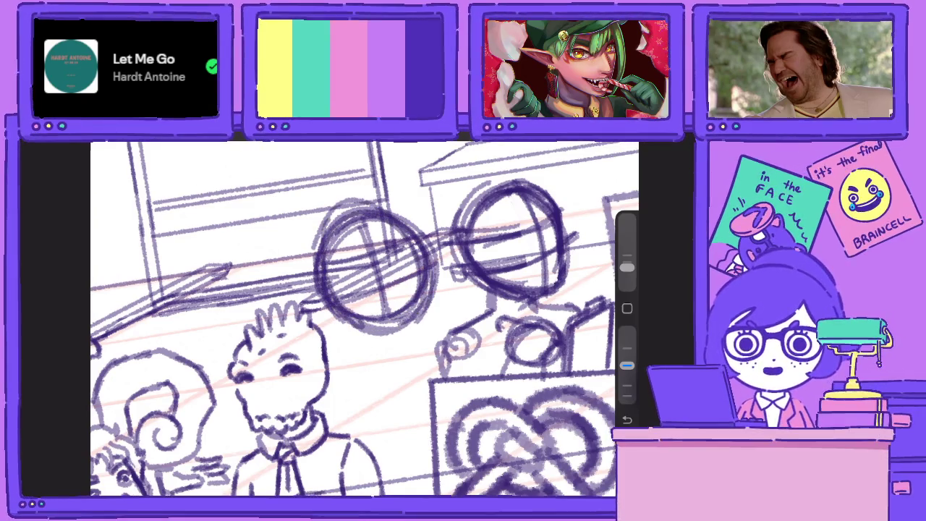
left_click_drag(346, 334, 329, 211)
Sketch a small arc left of the framed picture, undo it, and mark below the glasses circles
left_click_drag(367, 380, 410, 375)
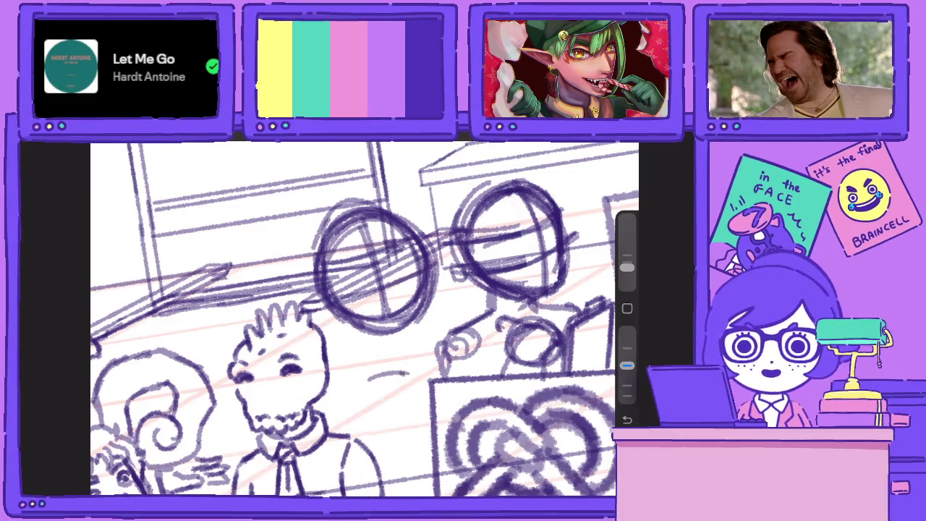
left_click_drag(354, 395, 403, 372)
mouse_move(367, 379)
left_mouse_down()
mouse_move(415, 381)
mouse_move(431, 411)
left_mouse_up()
left_click_drag(415, 391, 395, 427)
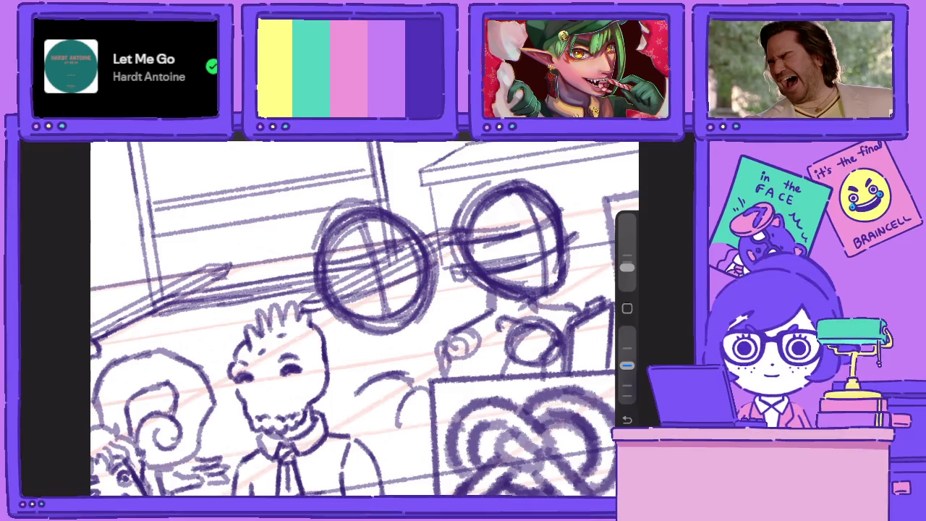
key("ctrl+z")
key("ctrl+z")
key("ctrl+z")
key("ctrl+z")
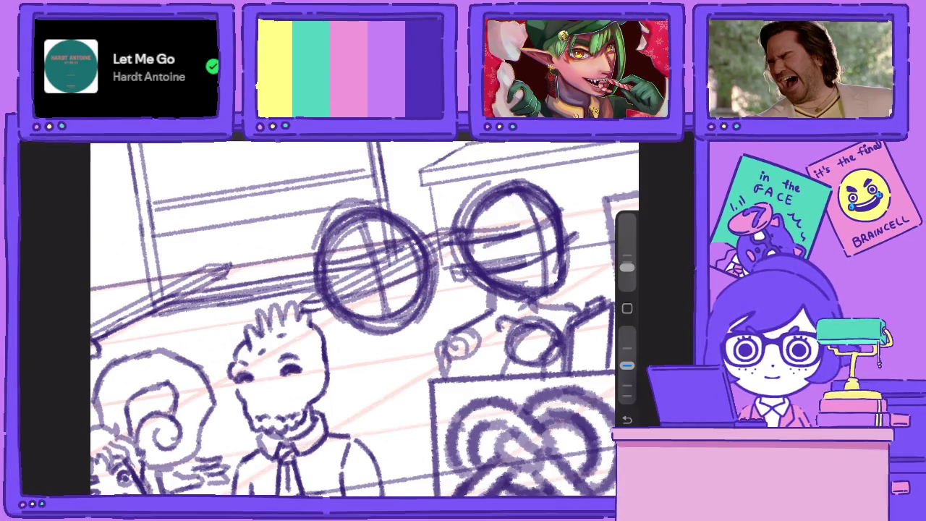
mouse_move(416, 313)
left_mouse_down()
mouse_move(421, 326)
mouse_move(352, 347)
left_mouse_up()
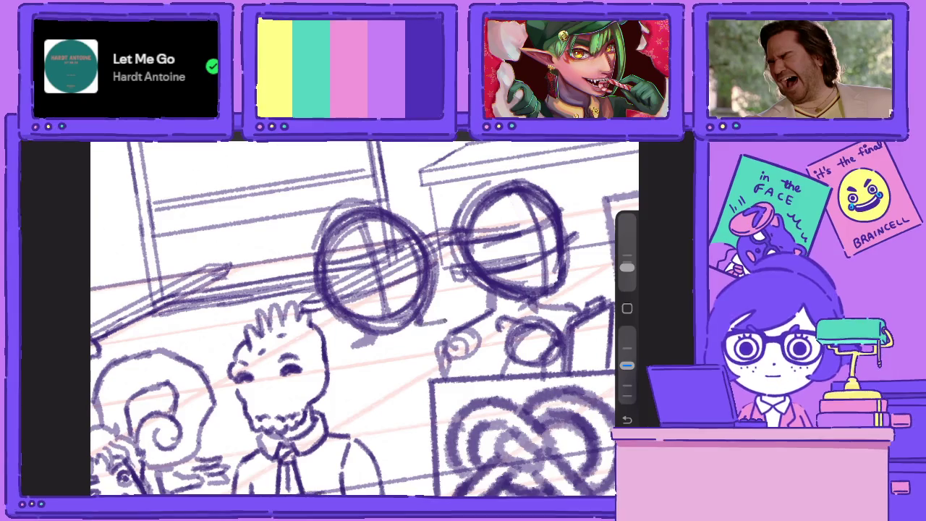
mouse_move(409, 326)
left_mouse_down()
mouse_move(463, 316)
mouse_move(483, 363)
left_mouse_up()
Draw swirly marks, loops and downward lines below the glasses circles
key("l")
left_click(521, 434)
mouse_move(446, 327)
left_mouse_down()
mouse_move(518, 382)
mouse_move(485, 416)
left_mouse_up()
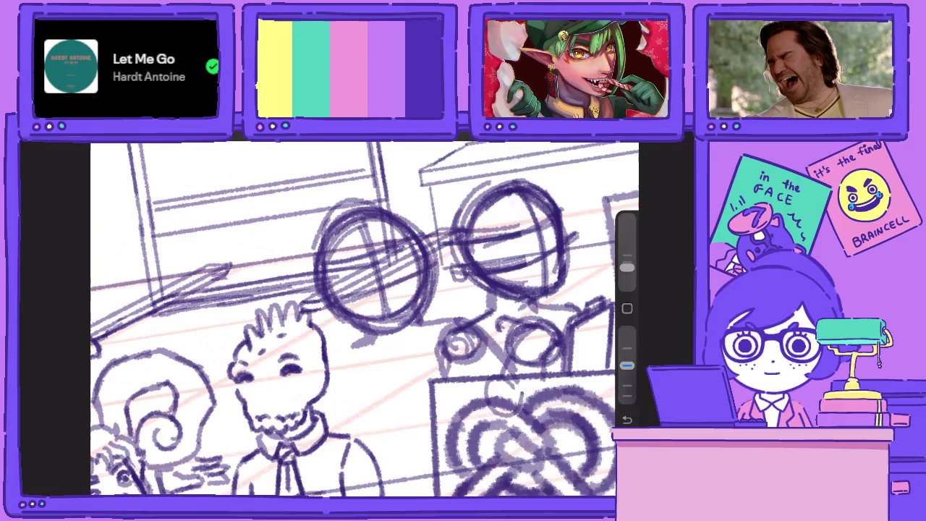
mouse_move(509, 377)
left_mouse_down()
mouse_move(481, 417)
mouse_move(416, 430)
mouse_move(413, 448)
mouse_move(444, 448)
mouse_move(472, 421)
left_mouse_up()
mouse_move(489, 391)
left_mouse_down()
mouse_move(444, 424)
mouse_move(497, 446)
left_mouse_up()
mouse_move(523, 392)
left_mouse_down()
mouse_move(480, 436)
mouse_move(471, 433)
left_mouse_up()
Add curved lines, a curl, a diagonal and vertical strokes to the figure
left_click_drag(518, 330, 474, 396)
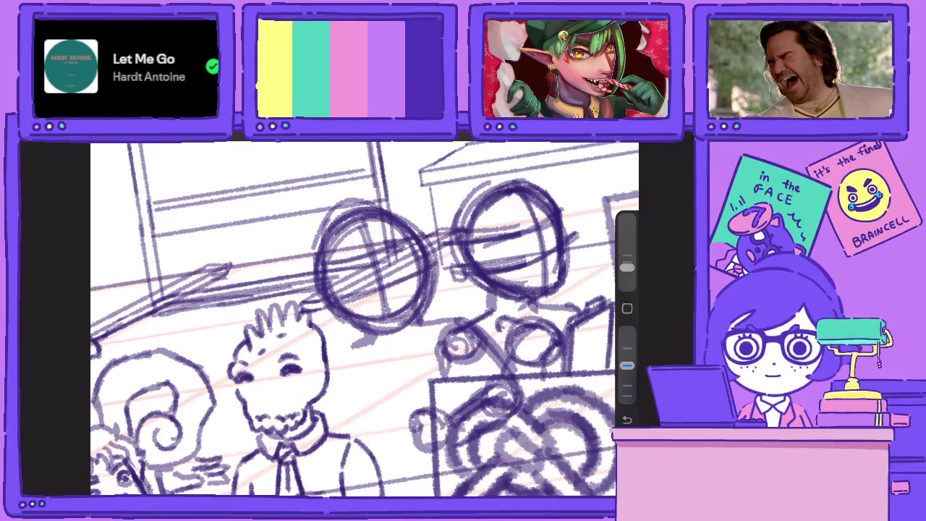
left_click_drag(470, 323, 448, 395)
mouse_move(480, 345)
left_mouse_down()
mouse_move(453, 402)
mouse_move(409, 432)
mouse_move(414, 455)
left_mouse_up()
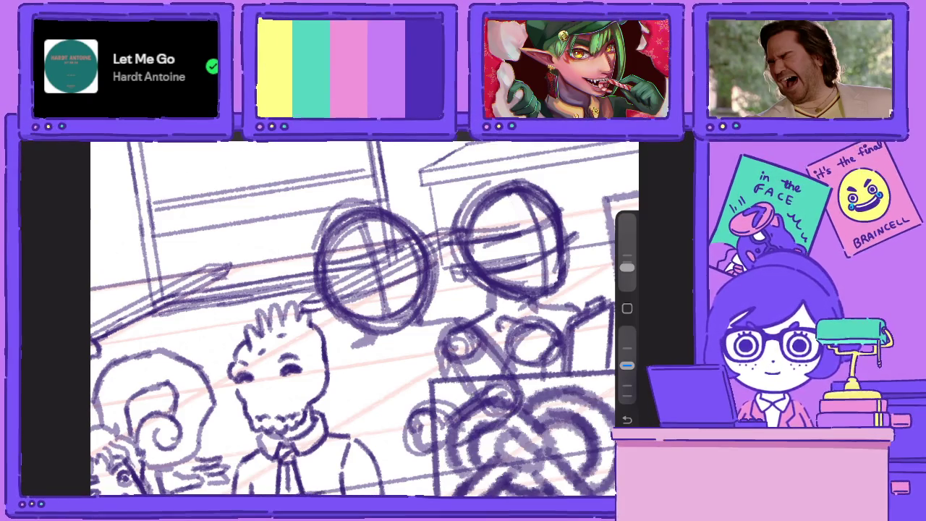
mouse_move(429, 319)
left_mouse_down()
mouse_move(405, 366)
mouse_move(411, 409)
left_mouse_up()
left_click_drag(409, 374, 417, 413)
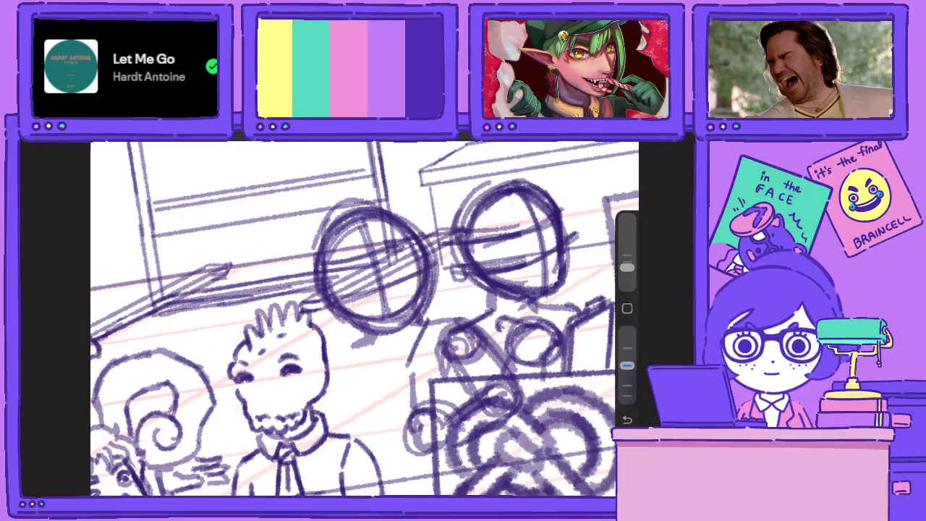
Sketch the shoulder outline and a hand resting on it, undoing stray vertical strokes
mouse_move(349, 417)
left_mouse_down()
mouse_move(376, 412)
mouse_move(392, 434)
mouse_move(368, 456)
mouse_move(359, 451)
left_mouse_up()
left_click_drag(396, 416, 374, 454)
left_click_drag(376, 429, 353, 454)
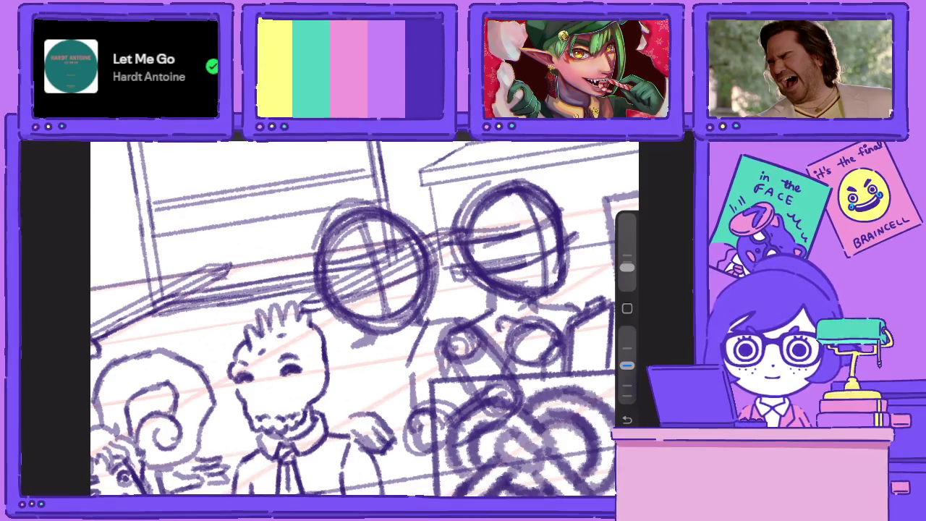
mouse_move(356, 394)
left_mouse_down()
mouse_move(385, 400)
mouse_move(372, 421)
mouse_move(406, 429)
mouse_move(387, 389)
mouse_move(383, 403)
left_mouse_up()
mouse_move(386, 379)
left_mouse_down()
mouse_move(370, 396)
mouse_move(409, 415)
left_mouse_up()
left_click_drag(411, 411, 397, 431)
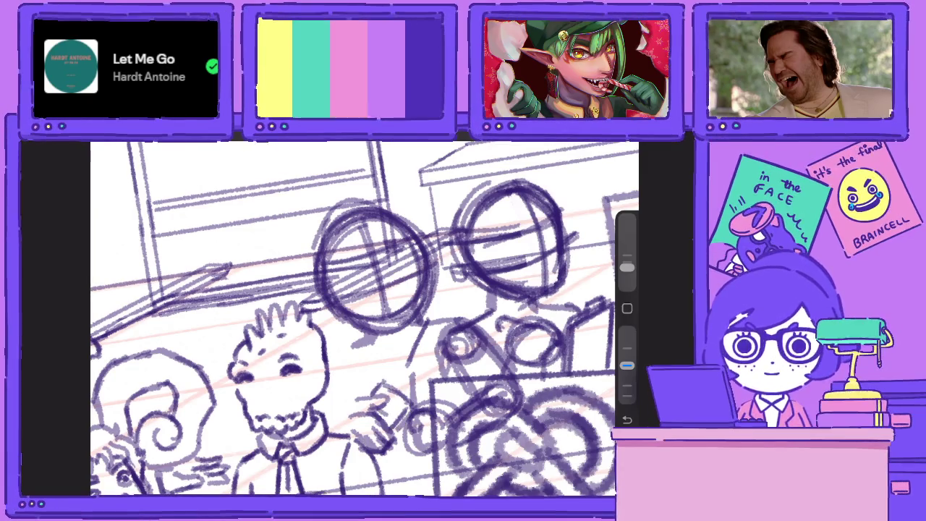
mouse_move(424, 370)
left_mouse_down()
mouse_move(419, 409)
mouse_move(433, 338)
mouse_move(426, 360)
left_mouse_up()
key("ctrl+z")
Add strokes around the new figure's arm and darken the hand lines
mouse_move(438, 311)
left_mouse_down()
mouse_move(430, 356)
mouse_move(409, 365)
mouse_move(407, 387)
mouse_move(397, 334)
mouse_move(391, 352)
mouse_move(431, 315)
mouse_move(395, 337)
mouse_move(355, 337)
mouse_move(376, 352)
left_mouse_up()
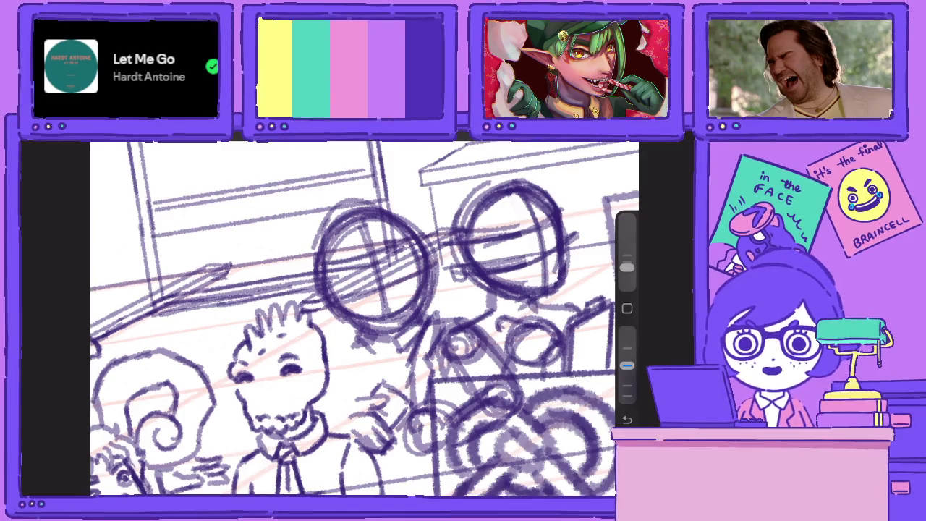
mouse_move(395, 340)
left_mouse_down()
mouse_move(375, 358)
mouse_move(402, 372)
mouse_move(403, 392)
left_mouse_up()
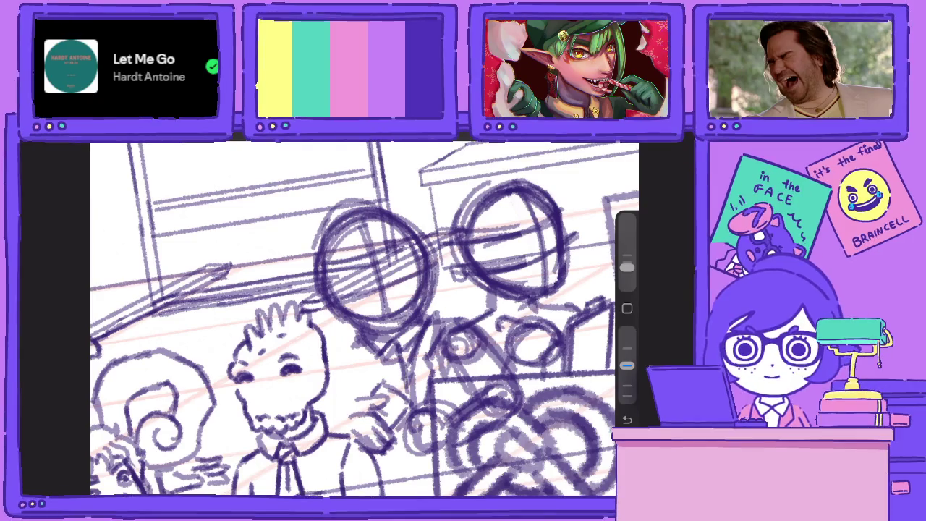
left_click_drag(387, 356, 381, 389)
mouse_move(374, 342)
left_mouse_down()
mouse_move(365, 387)
mouse_move(362, 370)
left_mouse_up()
left_click_drag(366, 335, 341, 350)
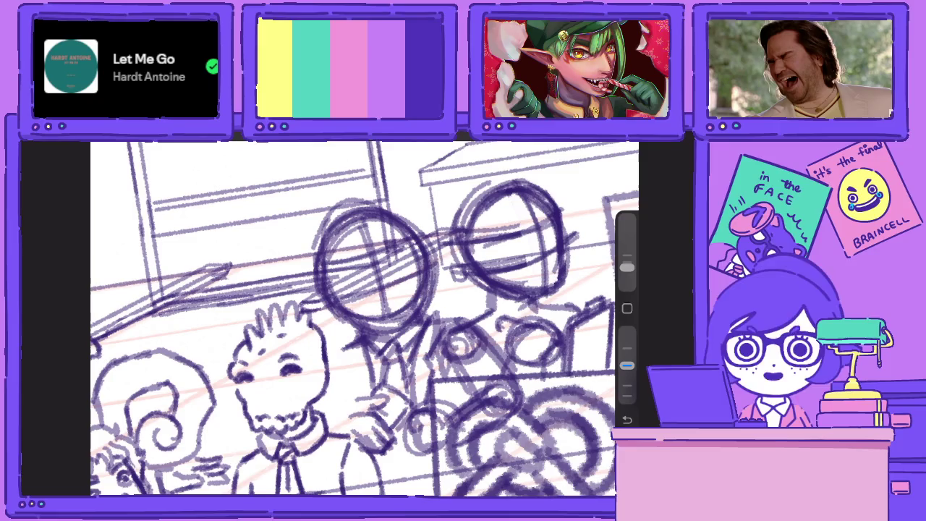
Darken the left lens and go over the arm and hand in dark strokes
left_click_drag(338, 223, 355, 325)
mouse_move(333, 242)
left_mouse_down()
mouse_move(366, 329)
mouse_move(332, 369)
mouse_move(356, 386)
left_mouse_up()
mouse_move(353, 349)
left_mouse_down()
mouse_move(364, 407)
mouse_move(339, 441)
left_mouse_up()
mouse_move(357, 396)
left_mouse_down()
mouse_move(335, 432)
mouse_move(315, 422)
left_mouse_up()
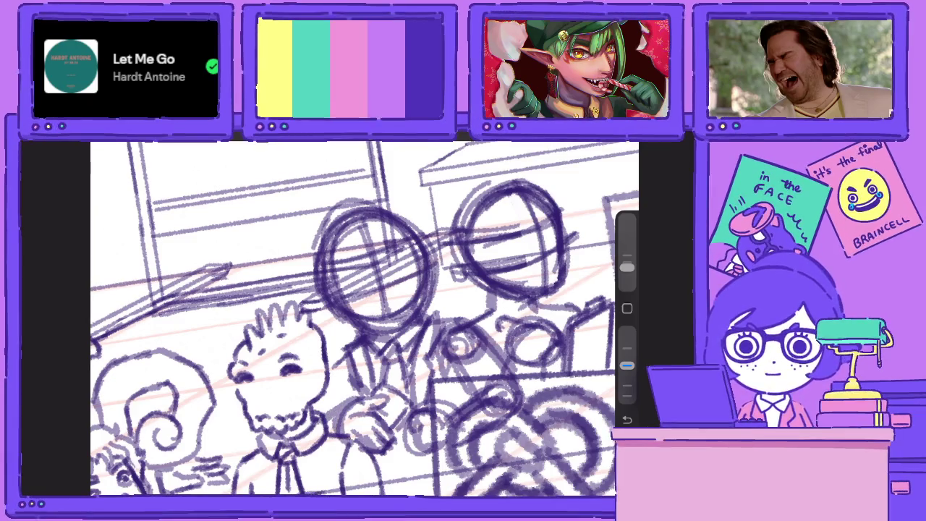
mouse_move(327, 348)
left_mouse_down()
mouse_move(357, 360)
mouse_move(308, 374)
left_mouse_up()
scroll(361, 319, "down", 5)
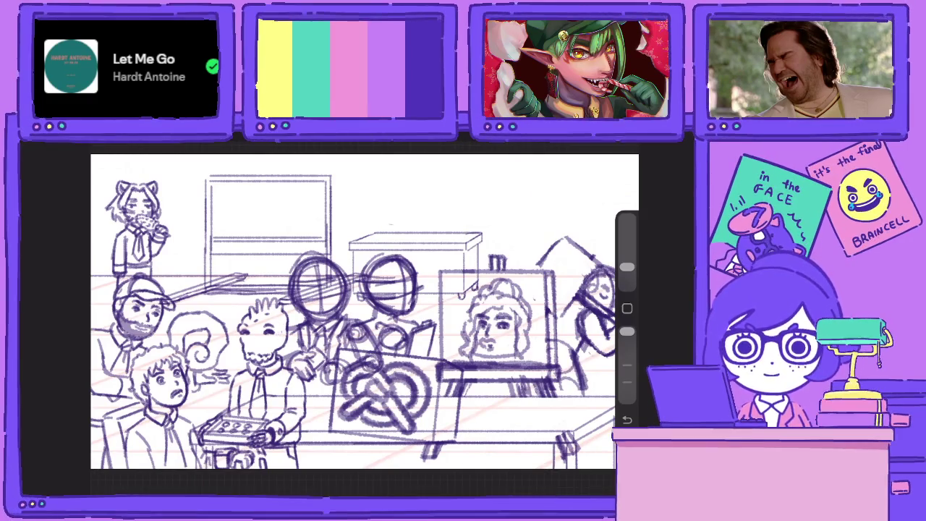
Change brush size, mark the pretzel's left edge, and try transforming the middle figures
left_click_drag(626, 330, 626, 365)
mouse_move(308, 382)
left_mouse_down()
mouse_move(303, 413)
mouse_move(339, 405)
left_mouse_up()
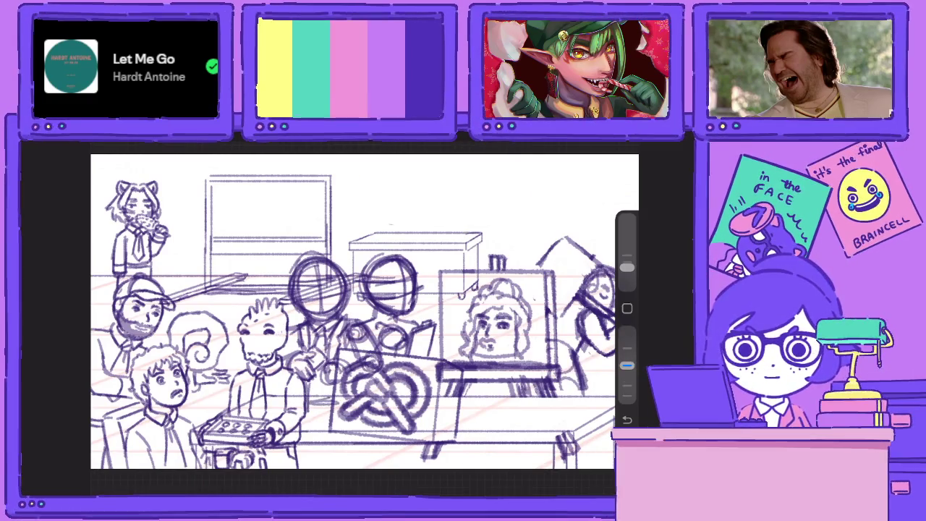
scroll(362, 311, "up", 2)
key("v")
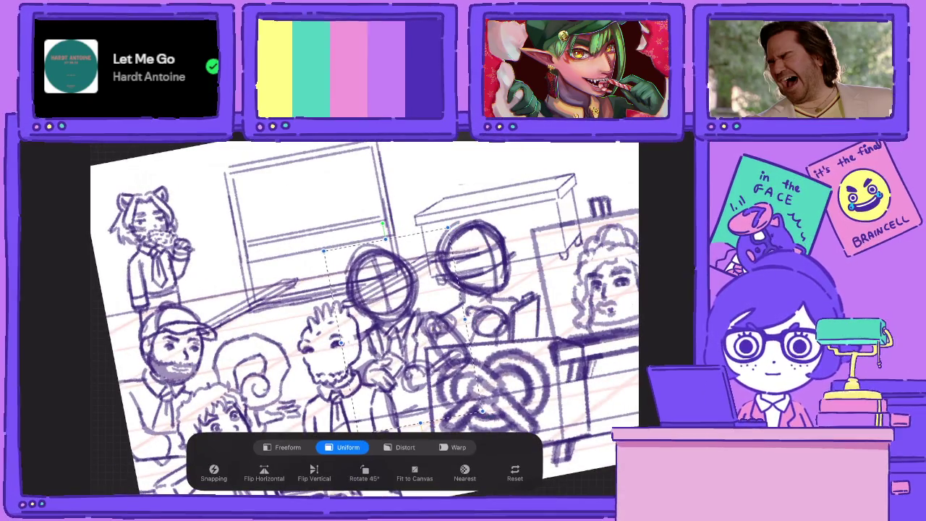
key("l")
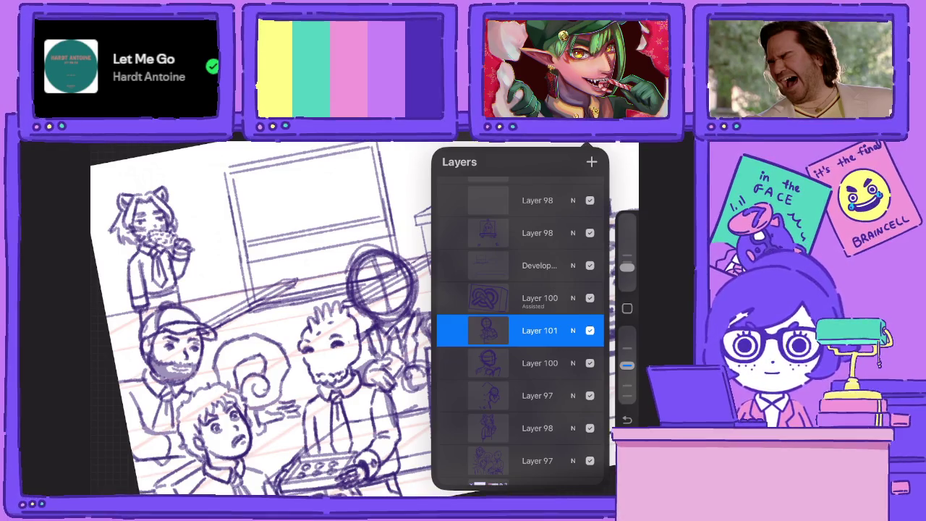
Make the faint background sketch layer active
key("Escape")
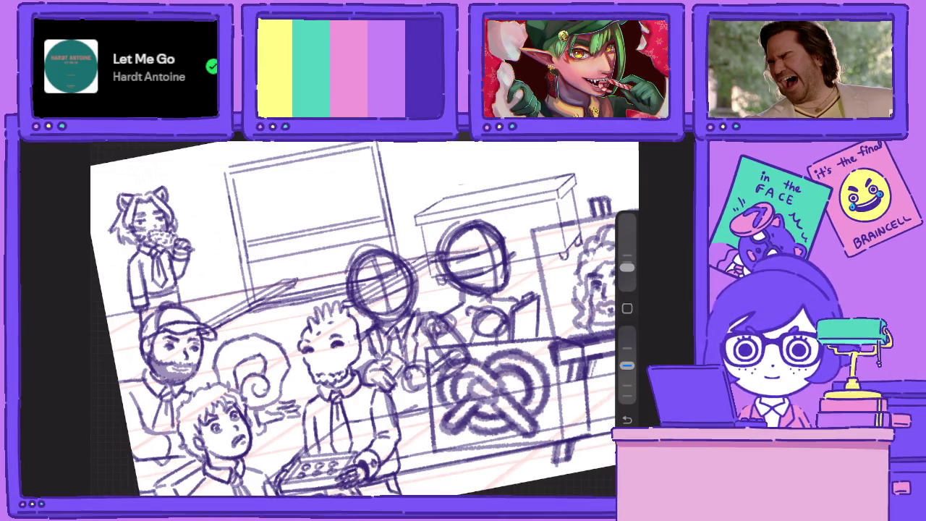
scroll(355, 318, "down", 5)
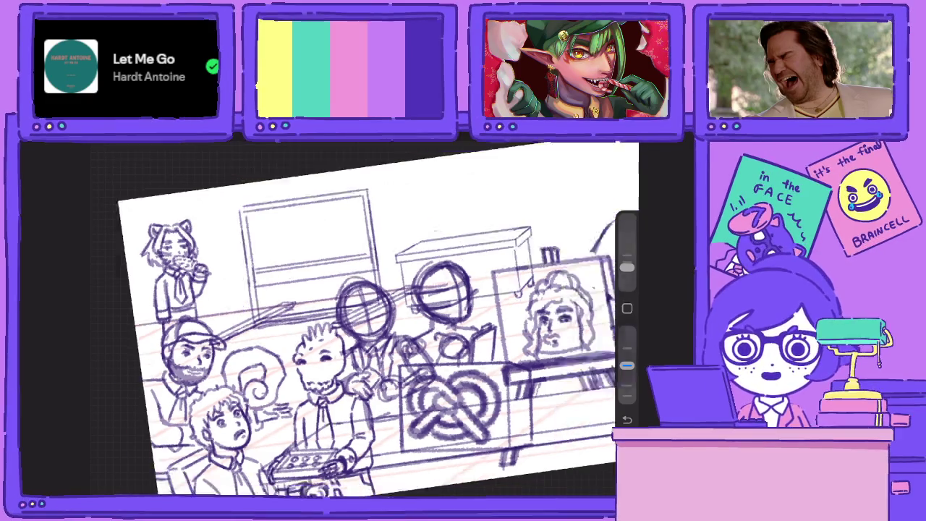
scroll(405, 361, "up", 3)
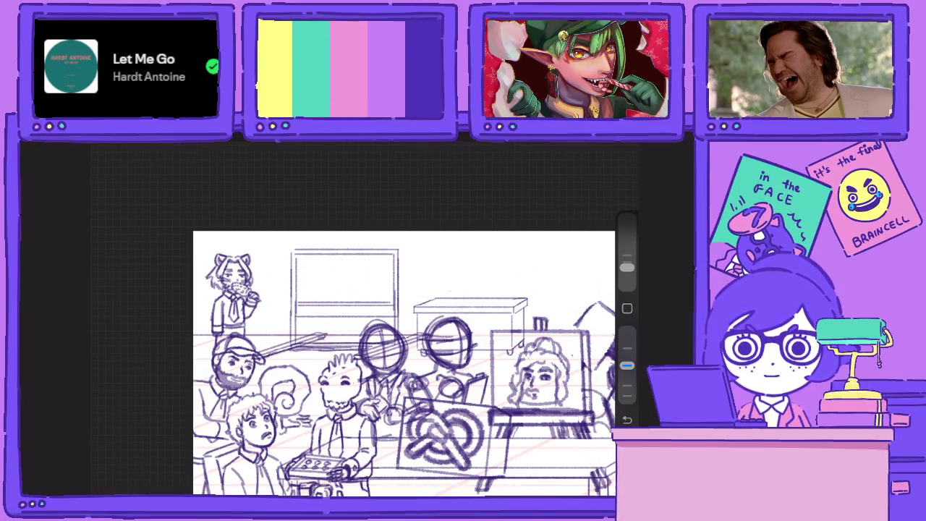
key("l")
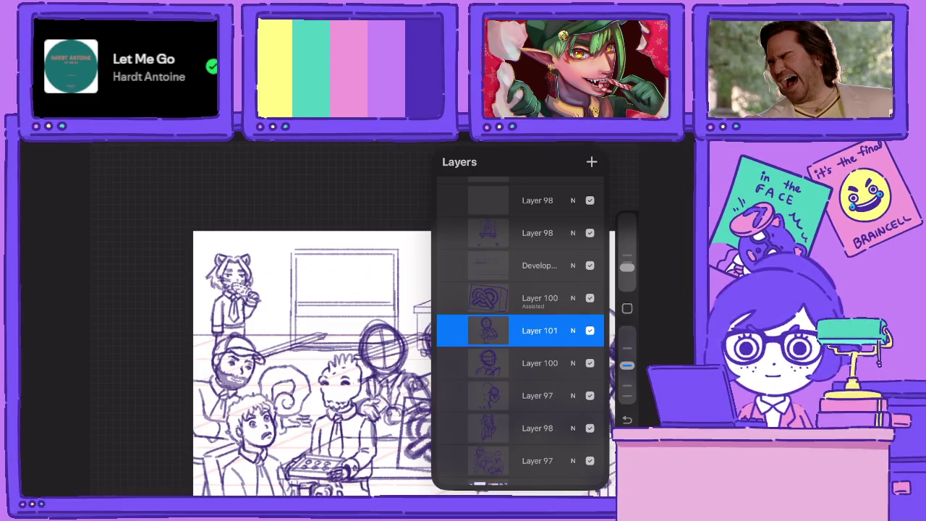
key("l")
key("l")
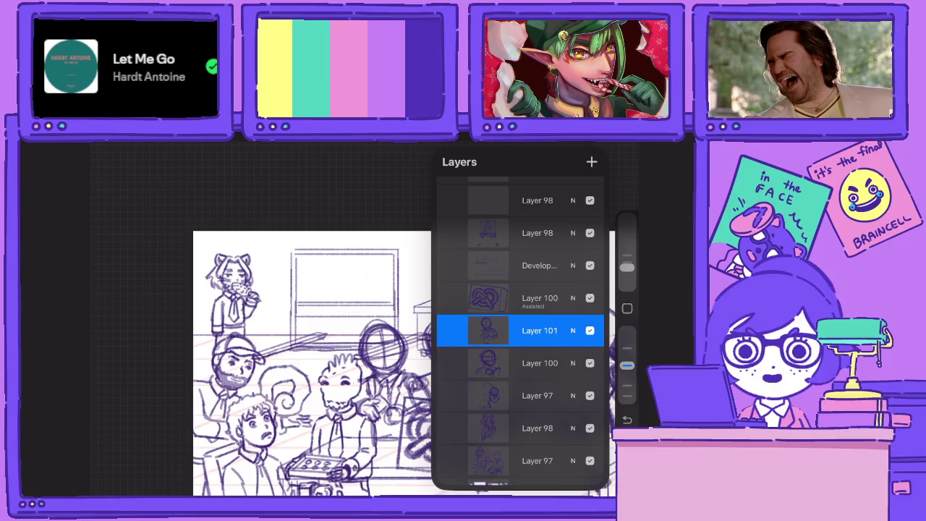
left_click(539, 264)
Freehand-select the whiteboard and table and shift them to the right
key("s")
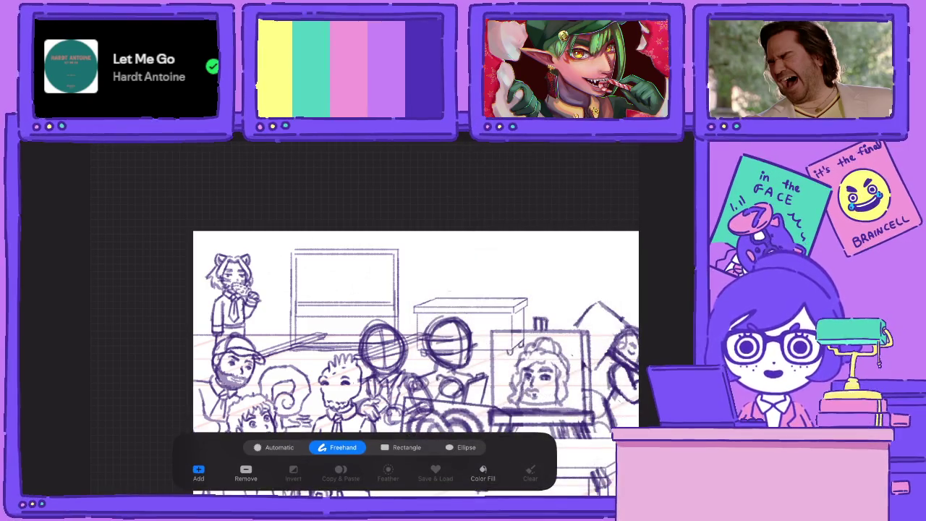
mouse_move(281, 217)
left_mouse_down()
mouse_move(257, 335)
mouse_move(289, 365)
left_mouse_up()
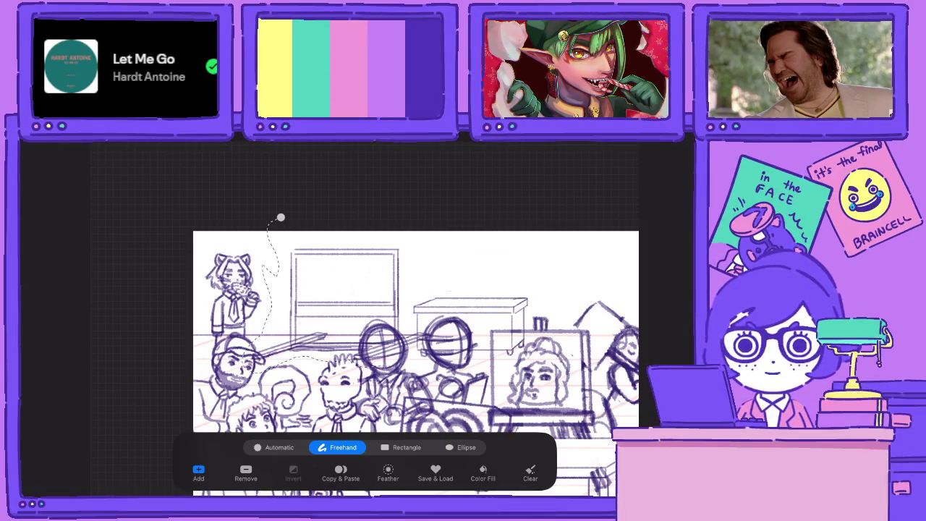
left_click_drag(462, 362, 293, 212)
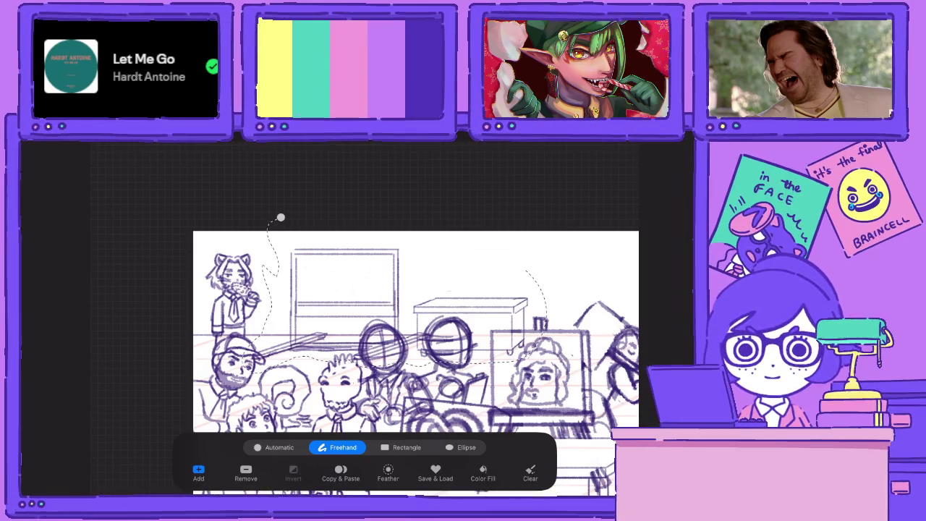
left_click(281, 217)
left_click_drag(405, 304, 452, 300)
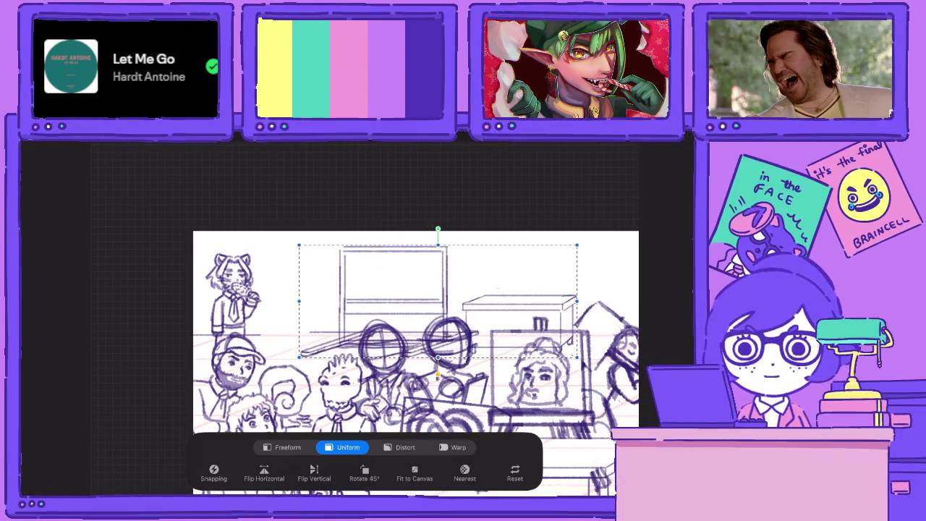
key("l")
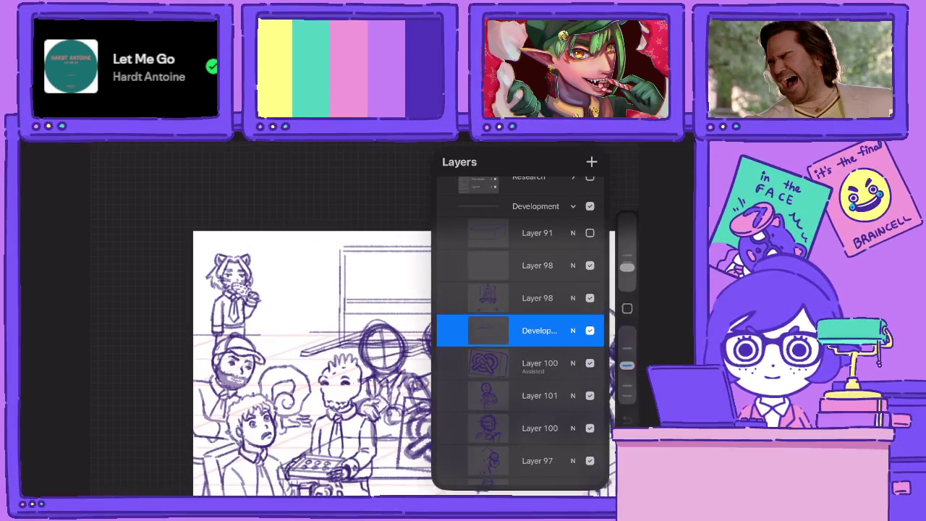
Browse the brush library, undo a stray circle stroke below the whiteboard, and show the layers
key("b")
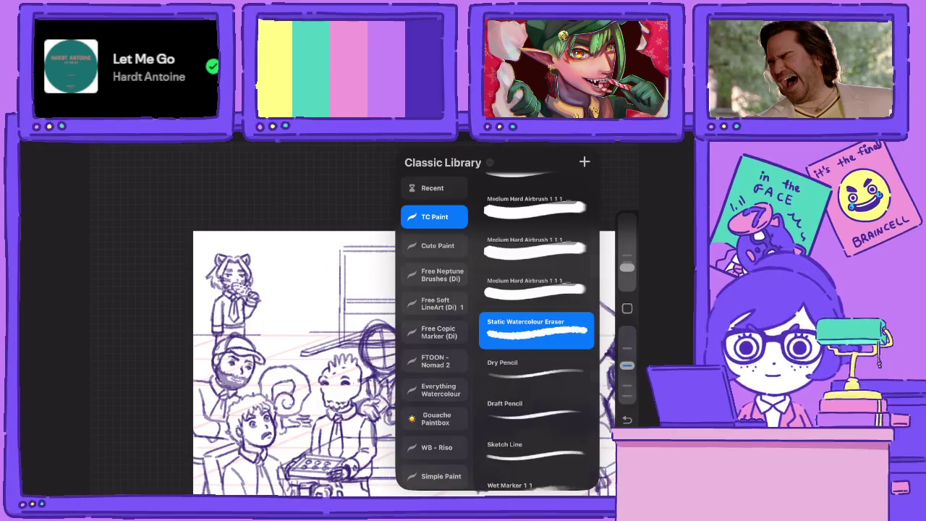
key("b")
scroll(370, 347, "up", 3)
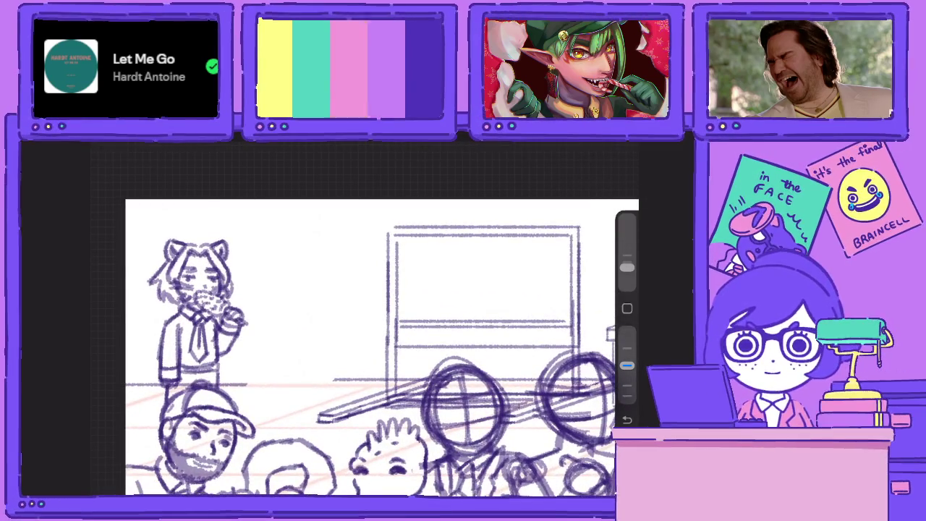
left_click_drag(331, 240, 327, 243)
key("ctrl+z")
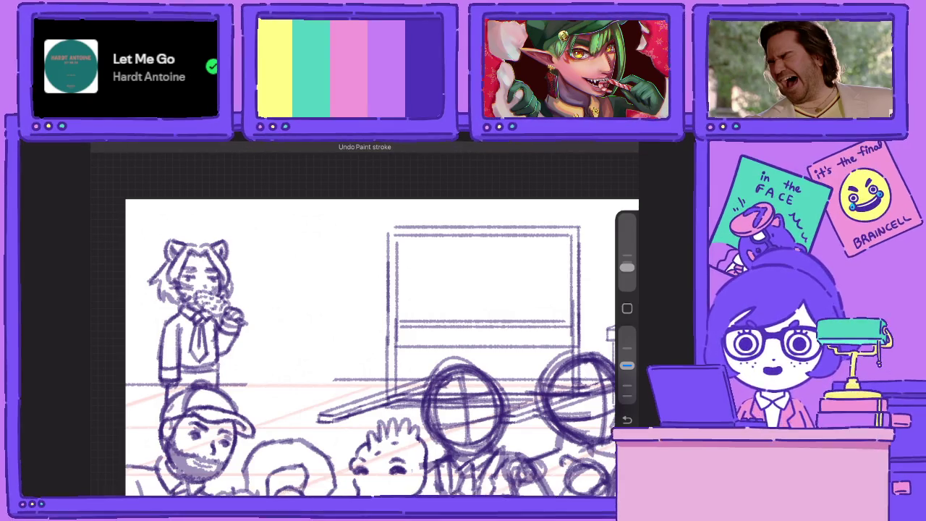
key("l")
scroll(521, 325, "down", 1)
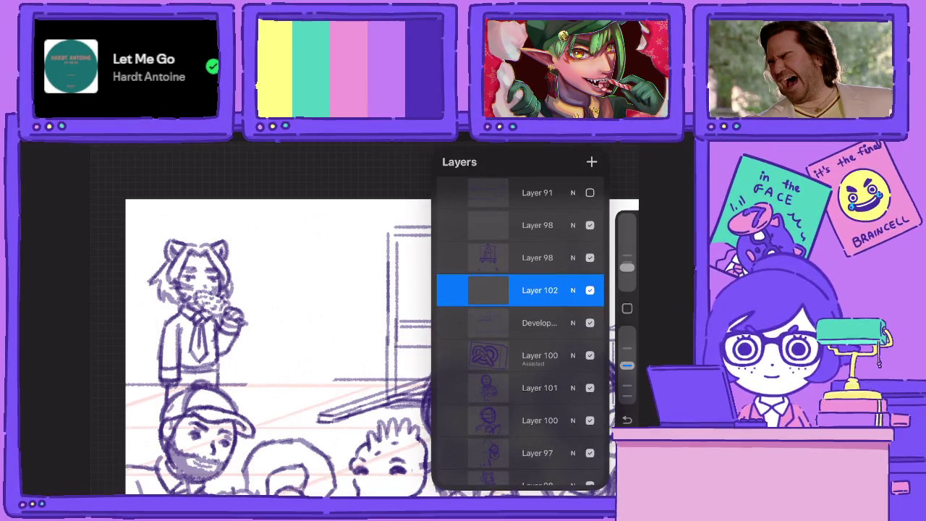
Move Layer 102 above Layer 98, merge Layer 98 down, and delete the empty leftover layer
left_click_drag(521, 290, 521, 259)
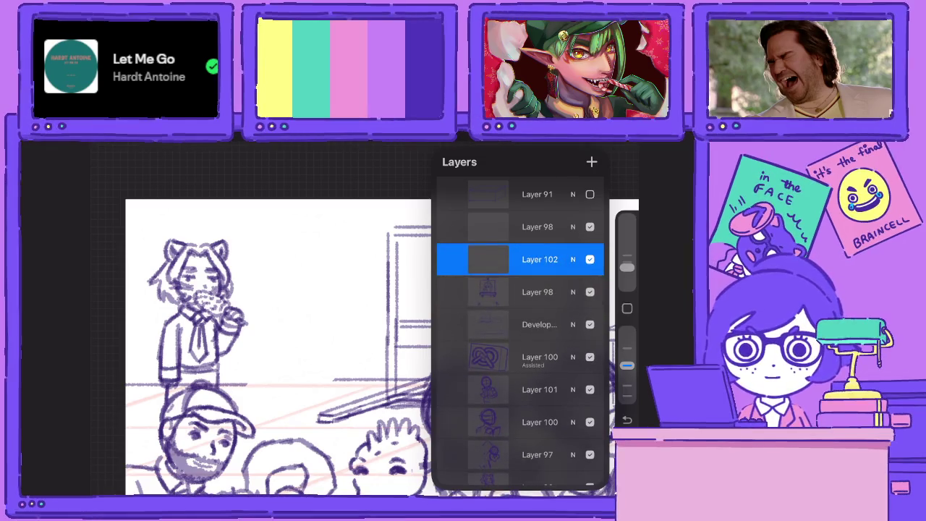
left_click(539, 291)
left_click(488, 291)
left_click(372, 380)
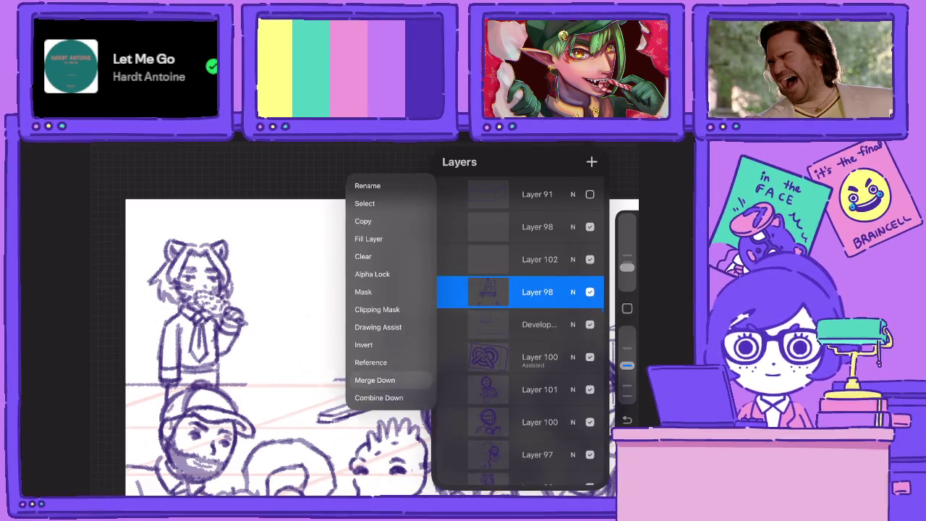
left_click_drag(549, 227, 477, 226)
left_click(585, 227)
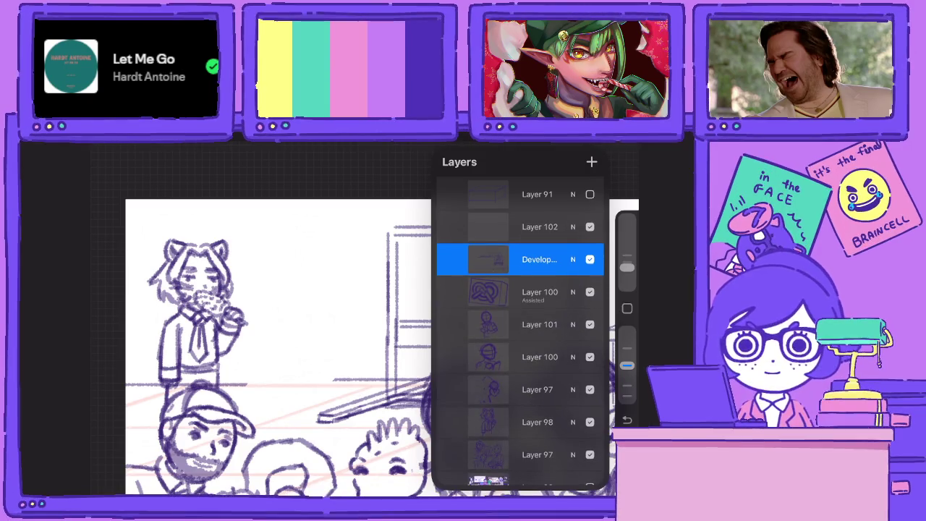
Hide the pretzel layer (Layer 100), Layer 101 and the lower Layer 100
scroll(521, 326, "down", 1)
left_click(539, 259)
left_click(488, 259)
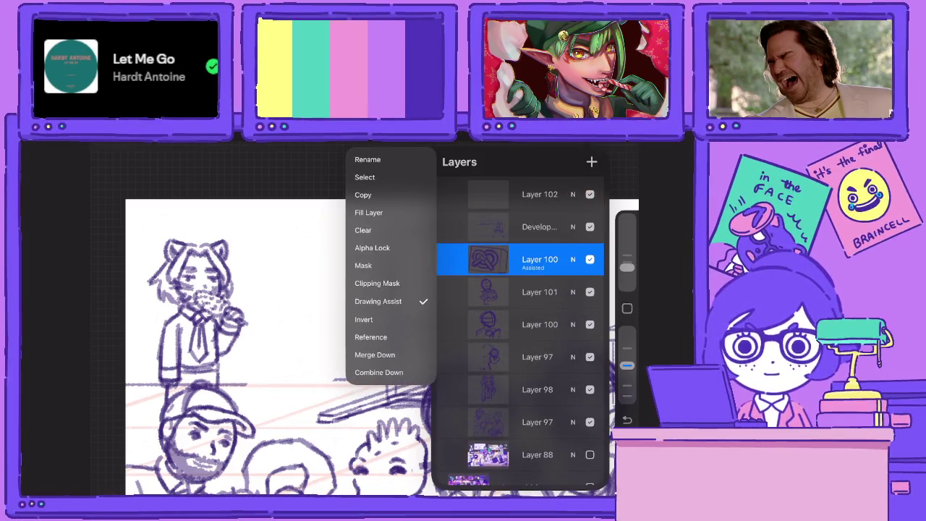
left_click(488, 259)
scroll(278, 347, "down", 3)
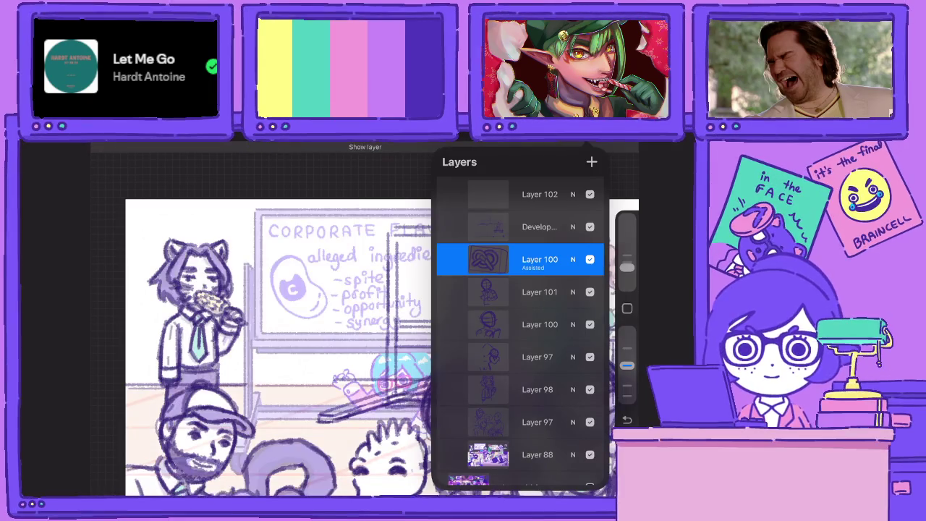
scroll(278, 347, "down", 3)
left_click(590, 259)
left_click(590, 291)
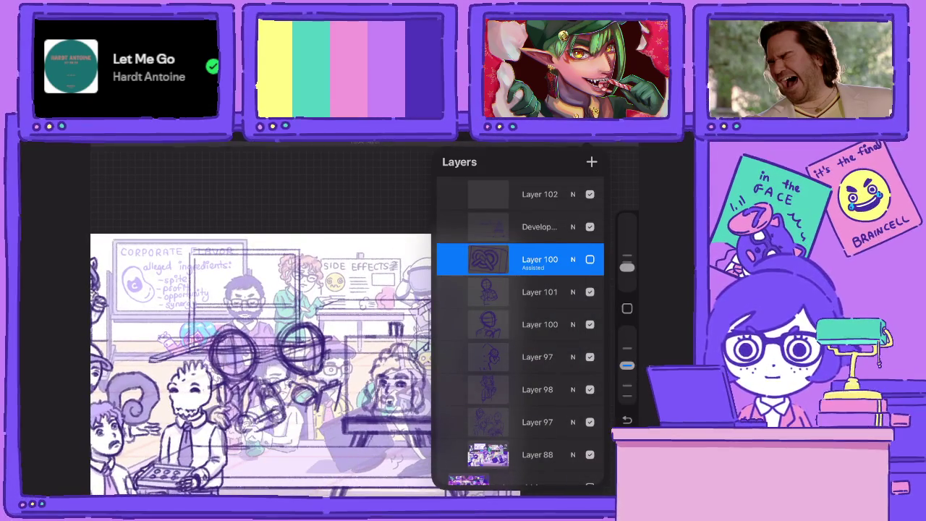
left_click(589, 324)
Hide Layers 97, 98 and the lower Layer 97 figures, then select Layer 102 for drawing
left_click(537, 357)
left_click(589, 357)
left_click(589, 389)
left_click(590, 421)
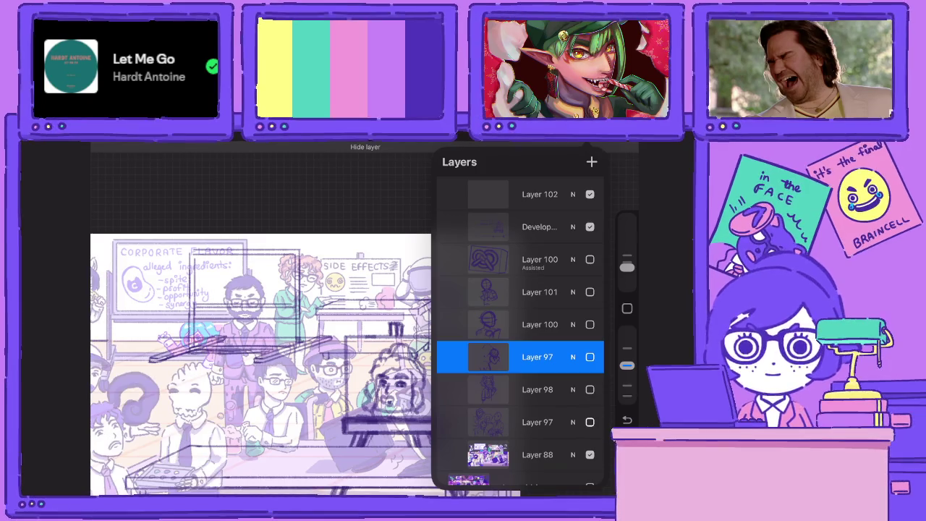
left_click(537, 194)
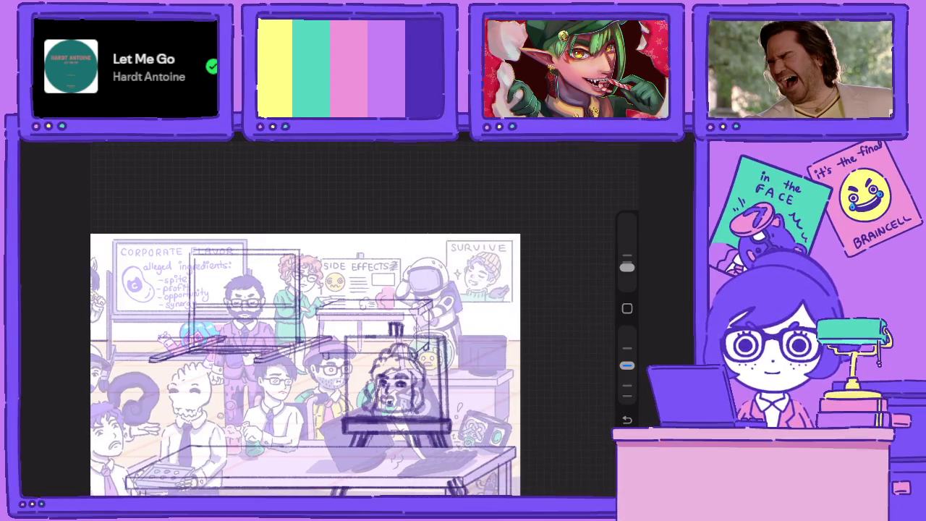
scroll(361, 318, "up", 3)
scroll(362, 318, "up", 2)
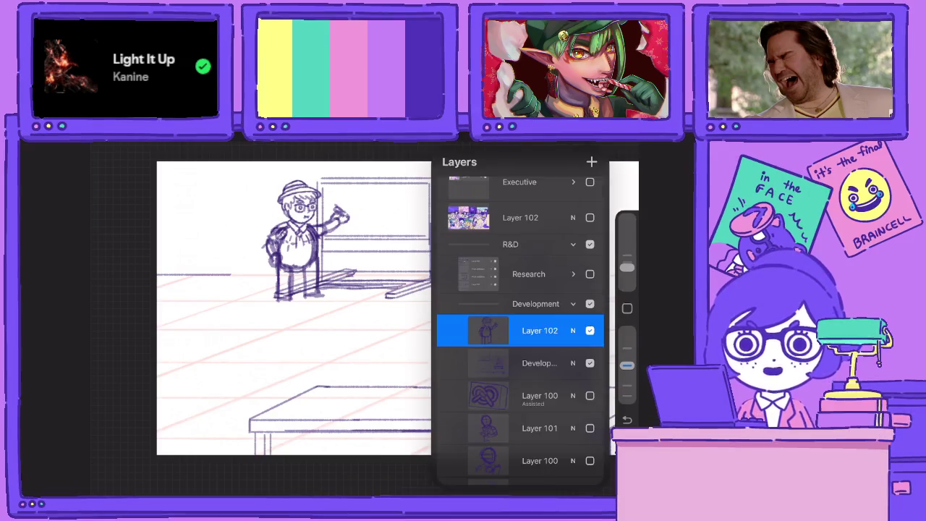
Move Layer 102 below the pretzel layer
scroll(521, 331, "down", 2)
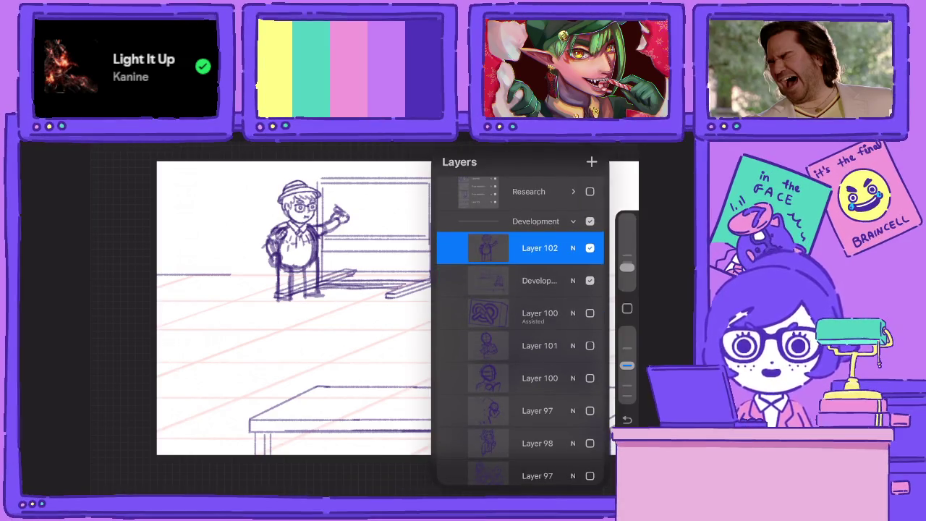
scroll(521, 290, "up", 1)
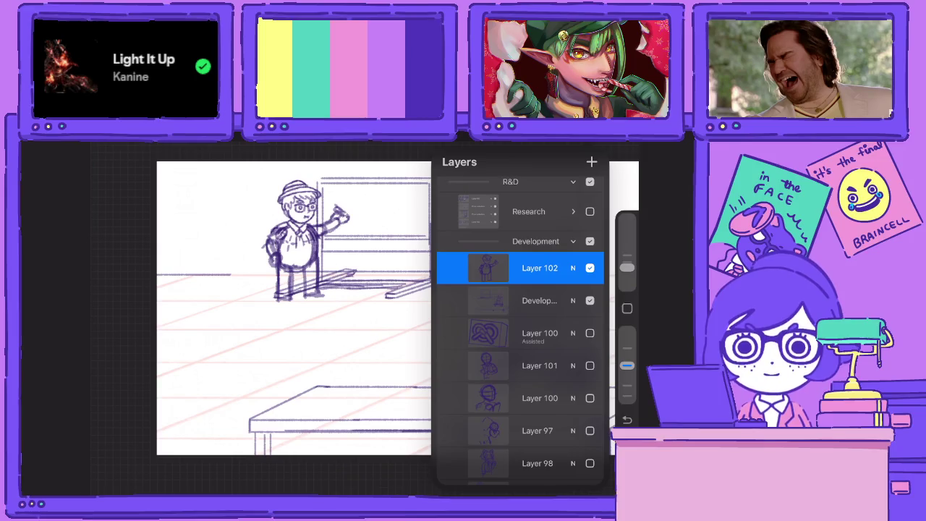
left_click_drag(539, 267, 520, 327)
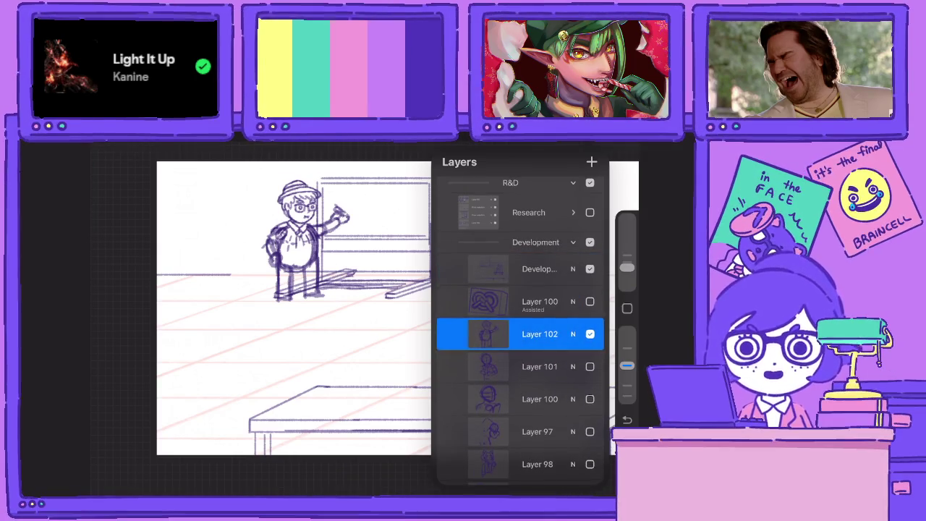
Show Layer 101, the lower Layer 100, Layer 97, the remaining character sketches and the pretzel sketch again
left_click(589, 398)
left_click(590, 431)
left_click(590, 463)
scroll(520, 326, "down", 3)
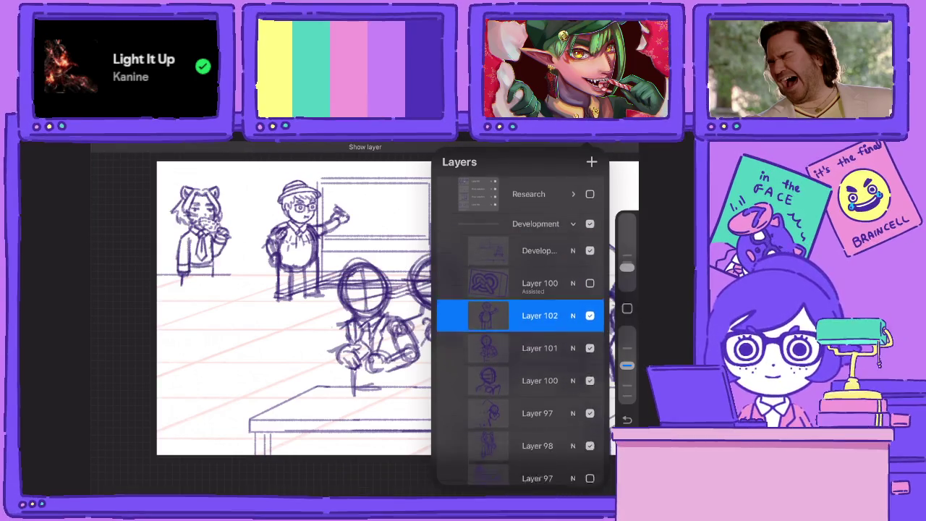
left_click(589, 378)
scroll(340, 325, "down", 2)
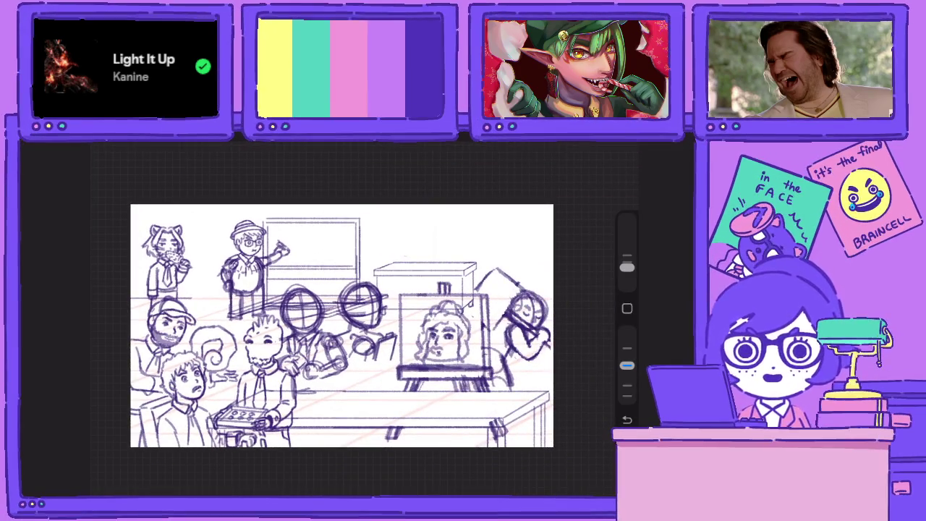
left_click(589, 298)
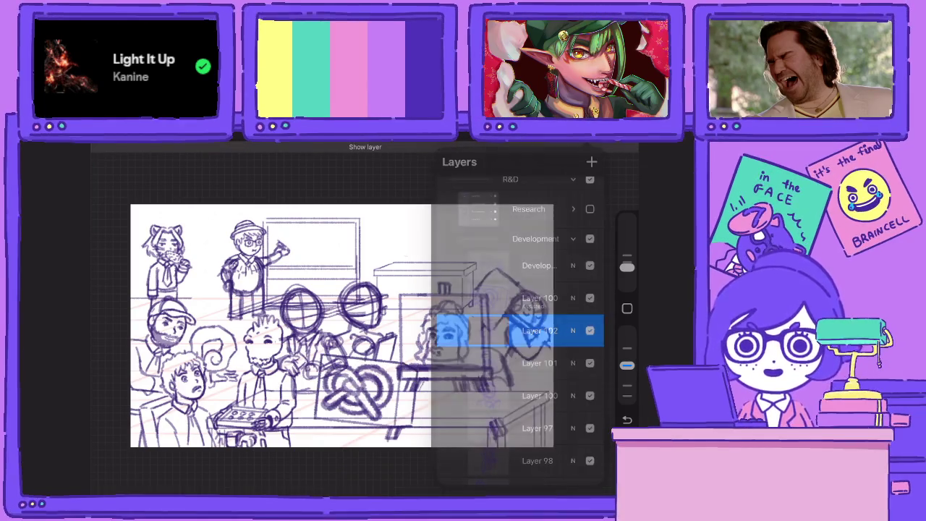
Collapse and hide the Development group, toggle Research, then hide the whole R&D group
key("l")
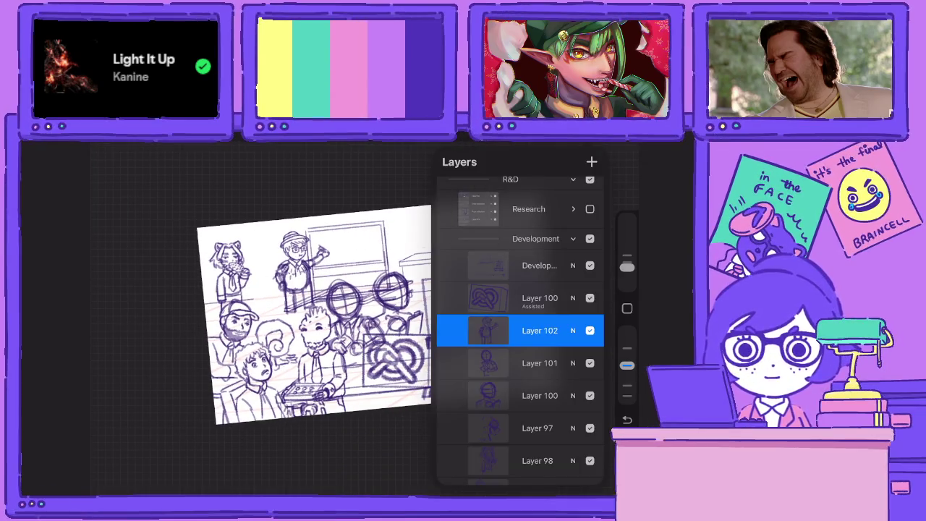
left_click(573, 239)
left_click(589, 301)
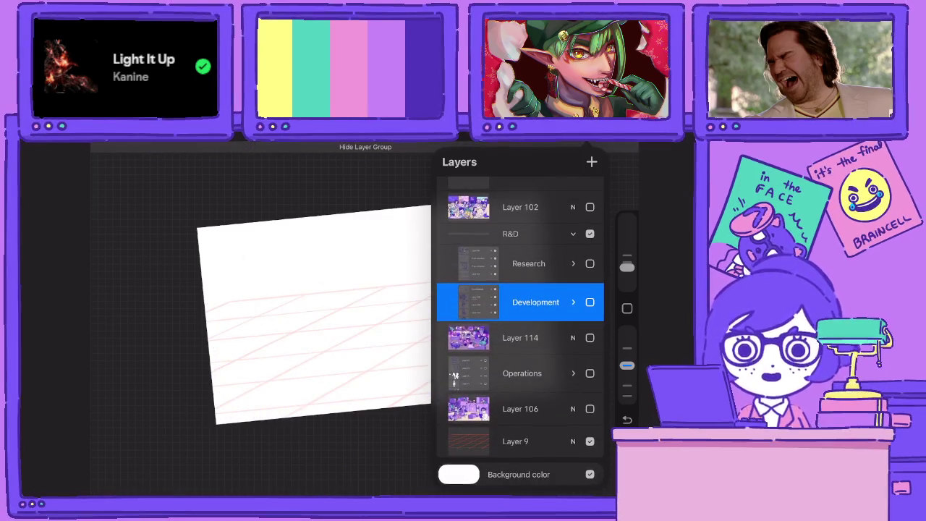
left_click(589, 262)
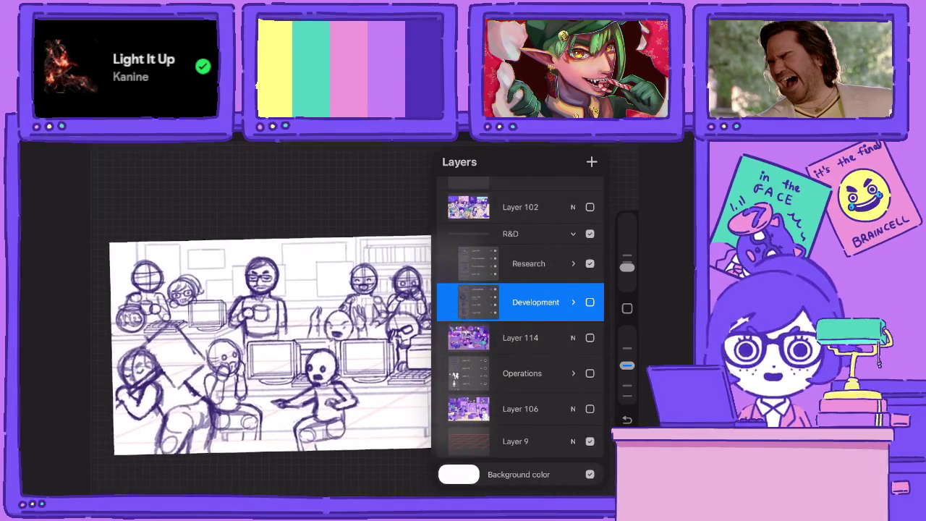
left_click(589, 263)
left_click(590, 264)
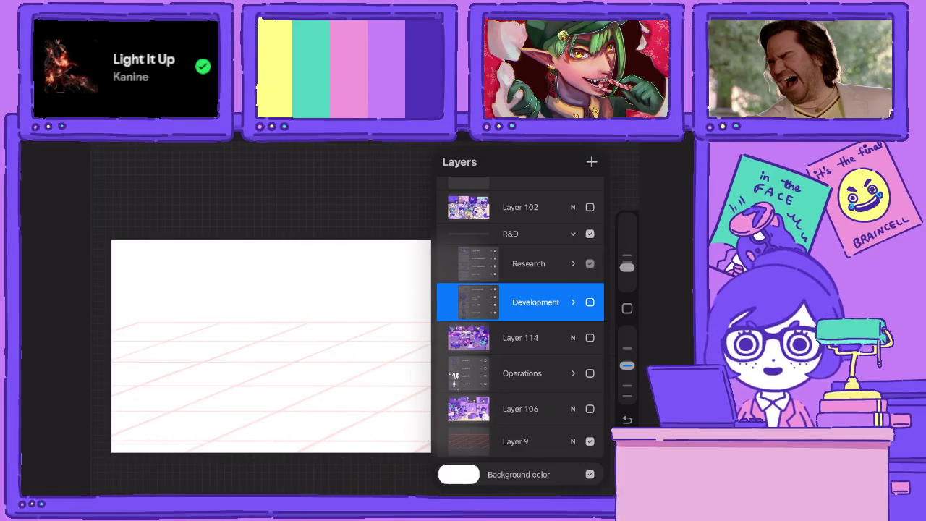
left_click(573, 234)
left_click(589, 301)
scroll(521, 326, "up", 2)
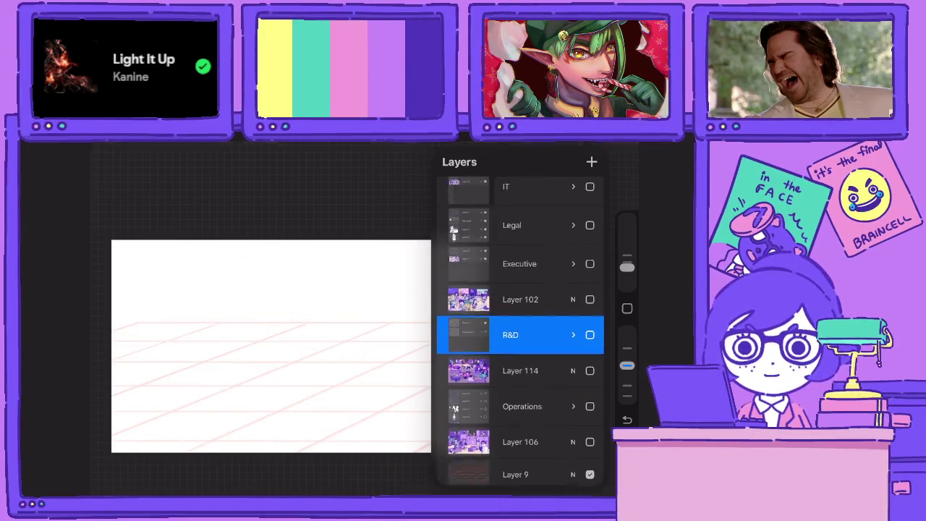
scroll(521, 325, "up", 5)
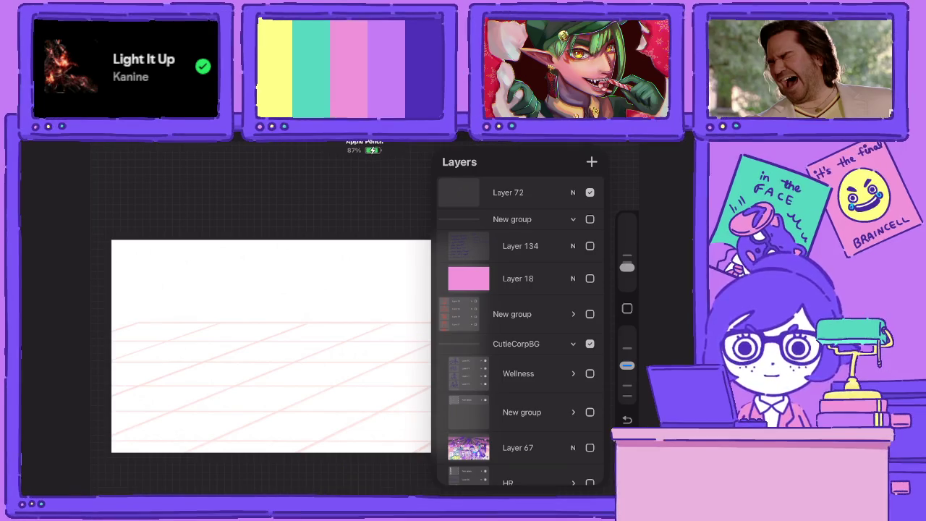
Close the layer list so only the blank perspective floor grid remains visible
left_click(268, 188)
scroll(351, 322, "up", 3)
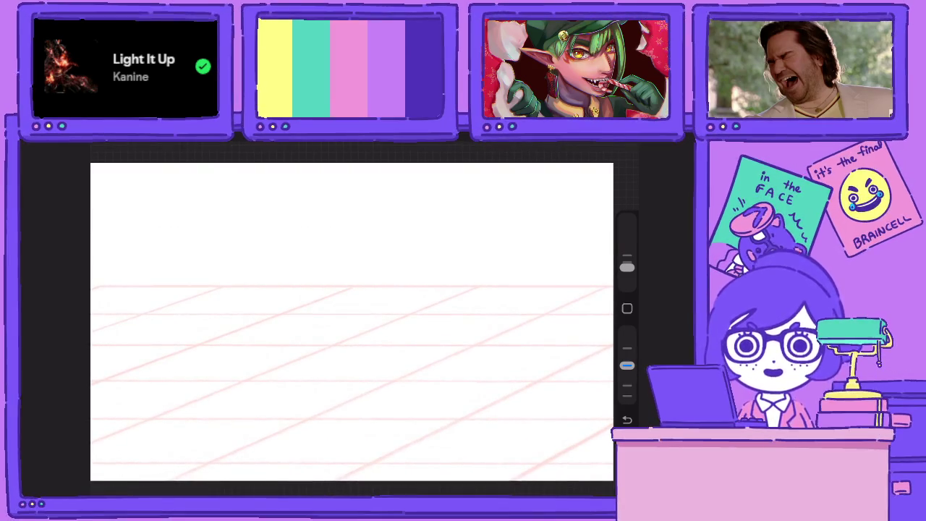